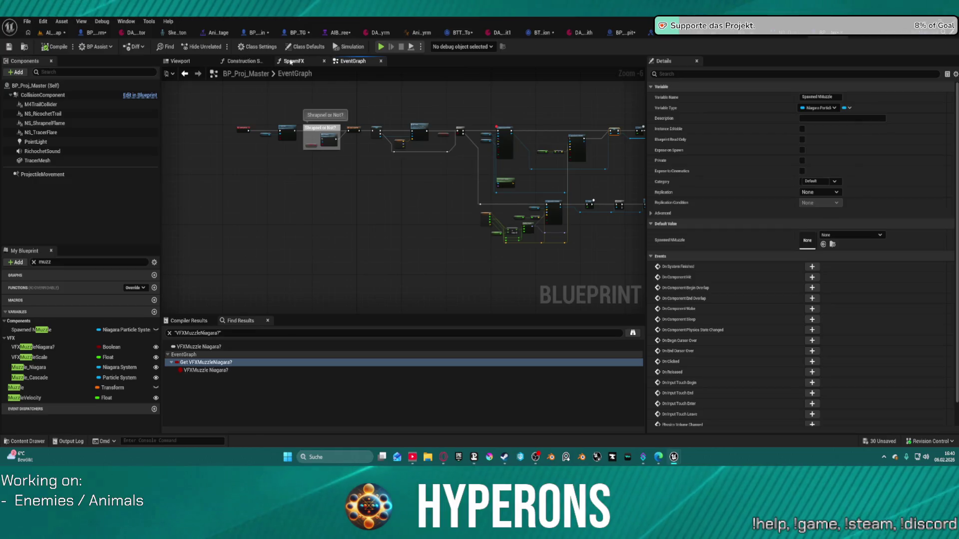
Step: Inspect BP_Proj_Master's Construction Script, including the Main Skel Mesh node and IsValid chain
click(244, 61)
scroll(407, 201, down, 5)
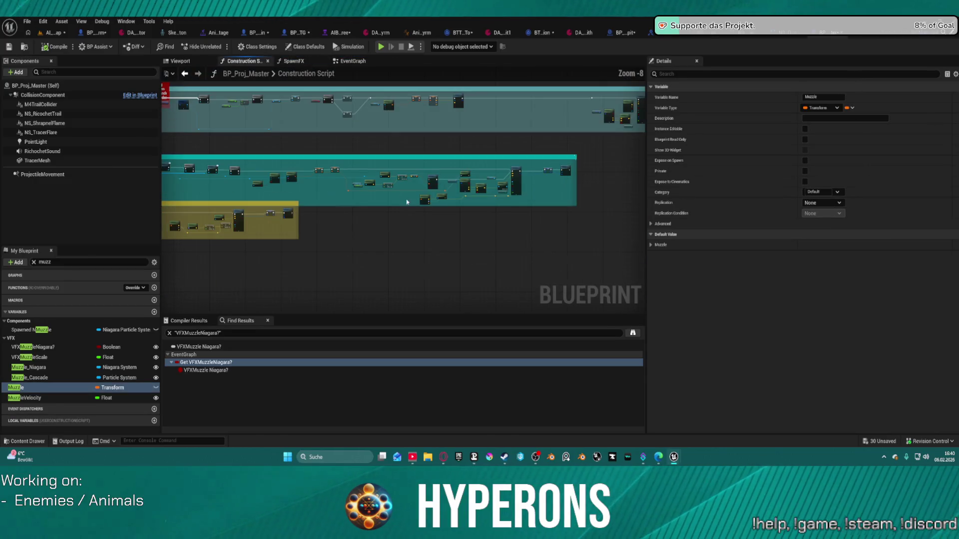
scroll(318, 185, up, 5)
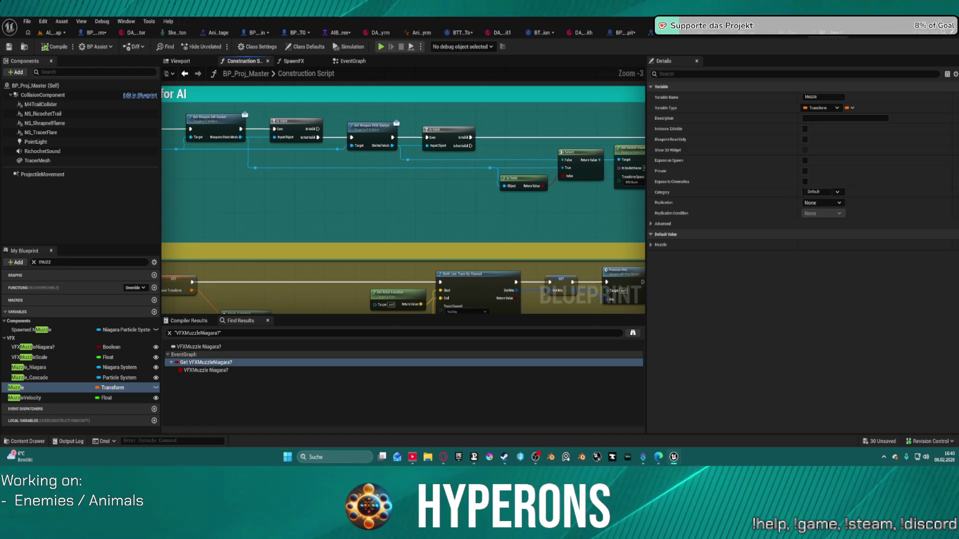
scroll(403, 199, down, 5)
scroll(350, 200, up, 5)
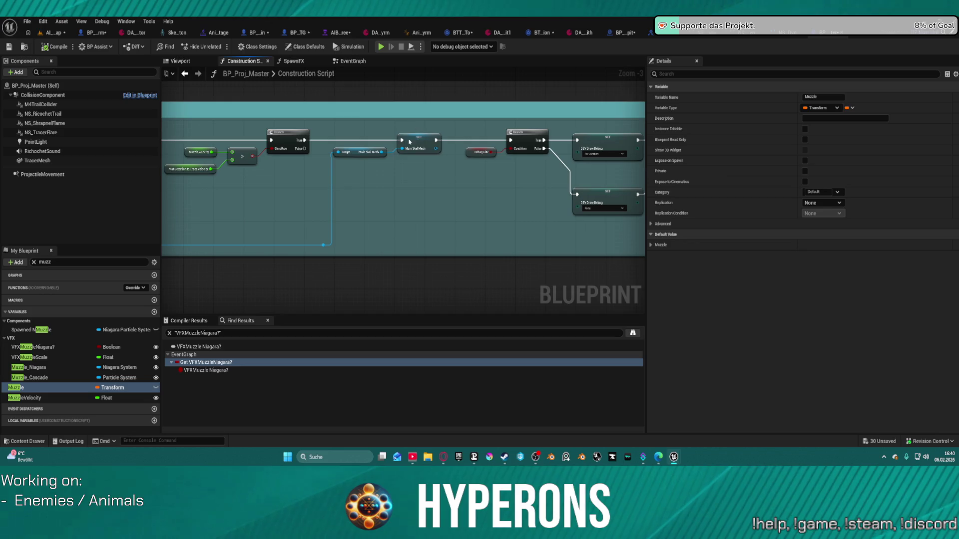
click(410, 142)
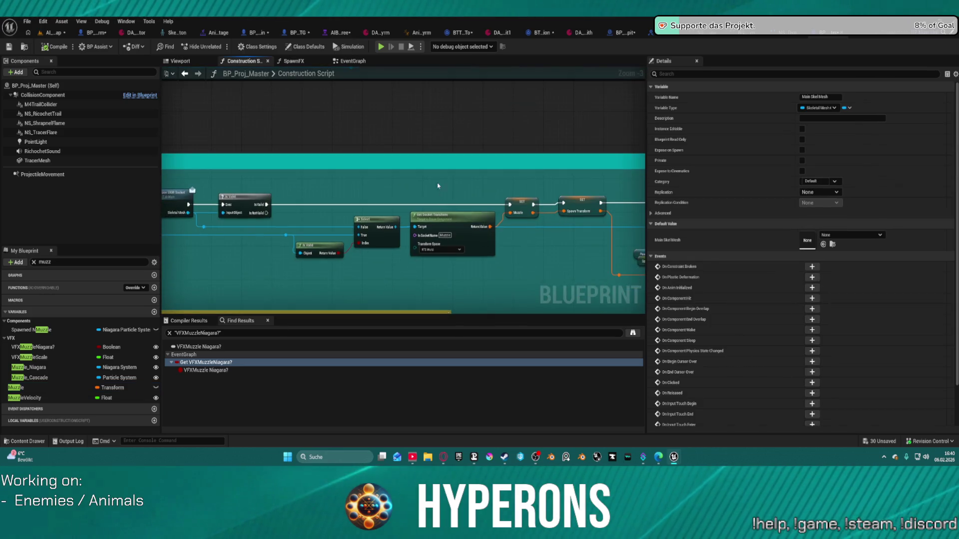
click(510, 145)
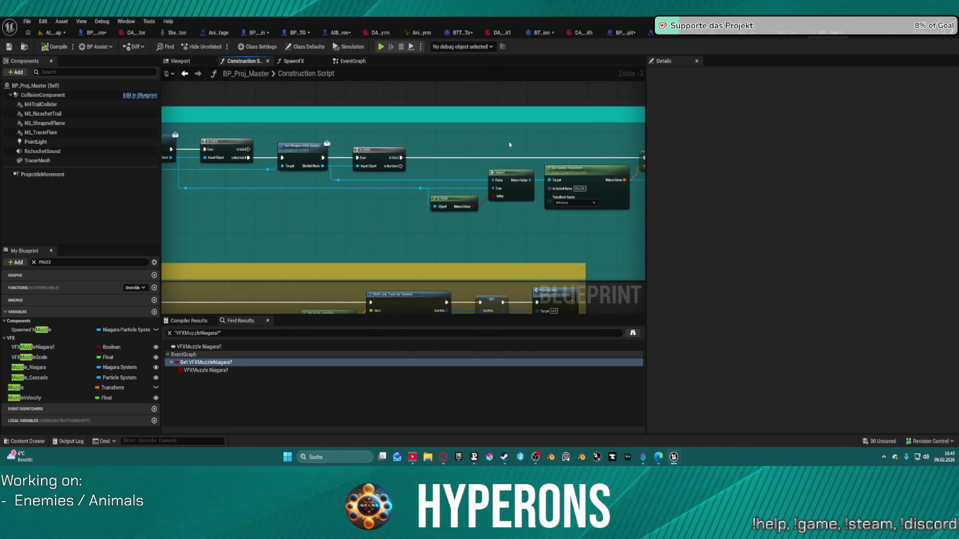
Step: Paste a SET Main Skel Mesh node after IsValid and return to the level viewport
key(ctrl+v)
mouse_move(404, 157)
mouse_down()
mouse_move(538, 154)
mouse_move(398, 156)
mouse_up()
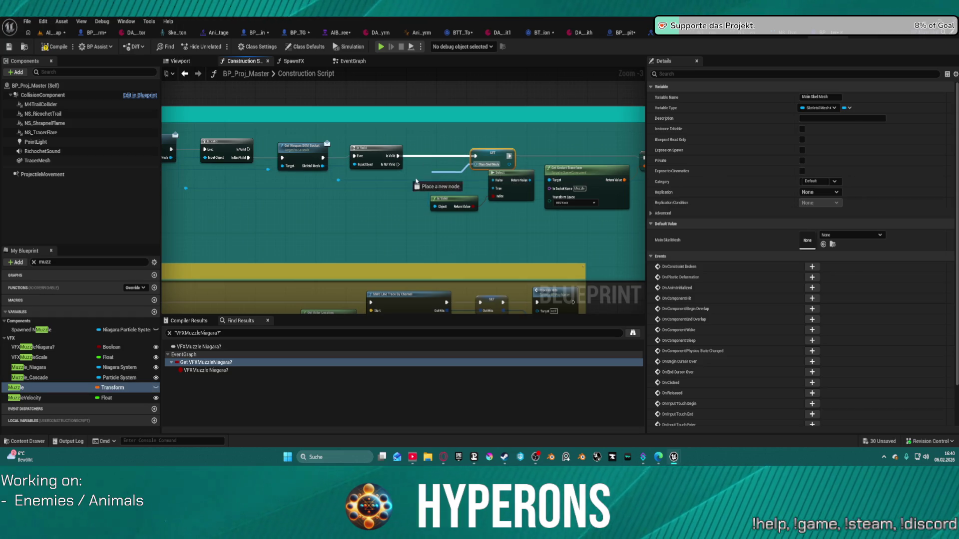
click(450, 190)
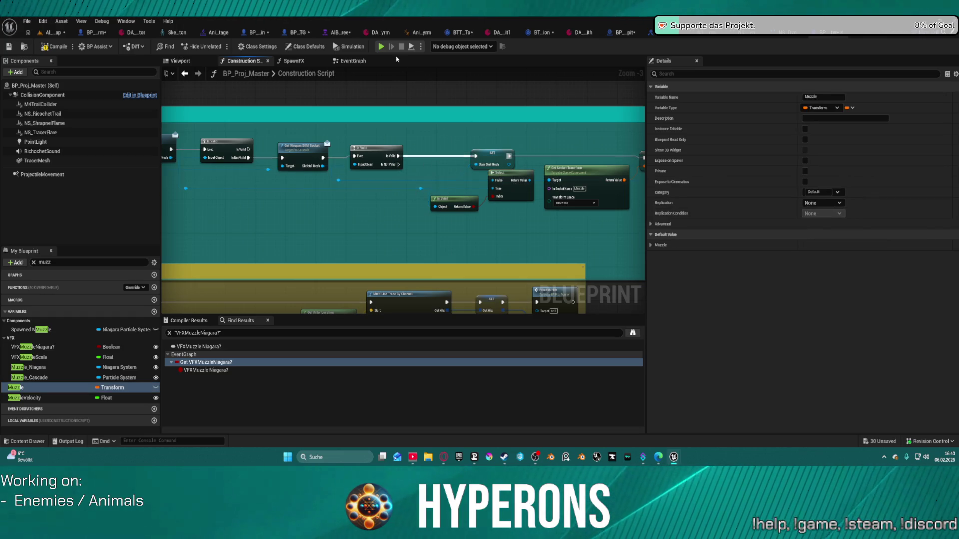
click(50, 33)
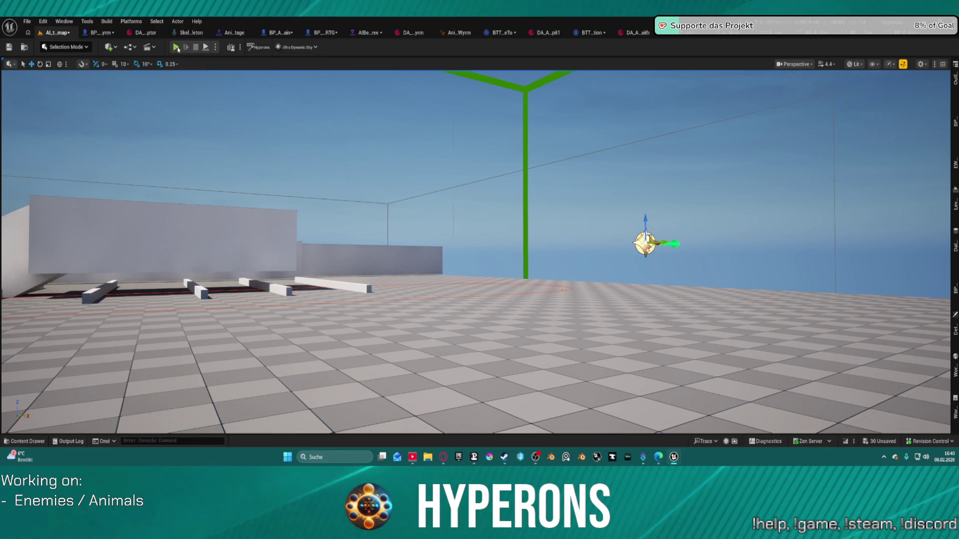
Step: Play-test the level, flying toward the creature and firing until the Spawn System Attached breakpoint hits
click(174, 48)
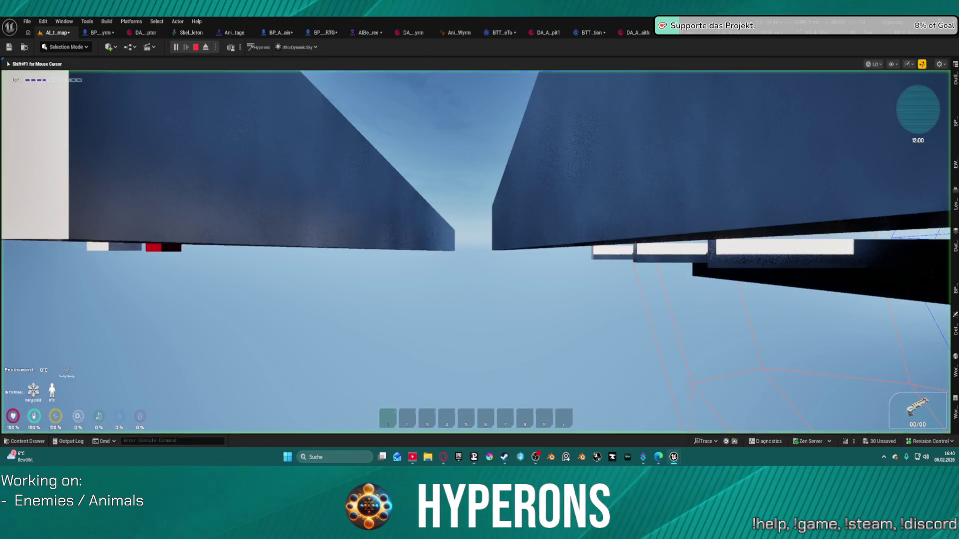
key(w)
key(space)
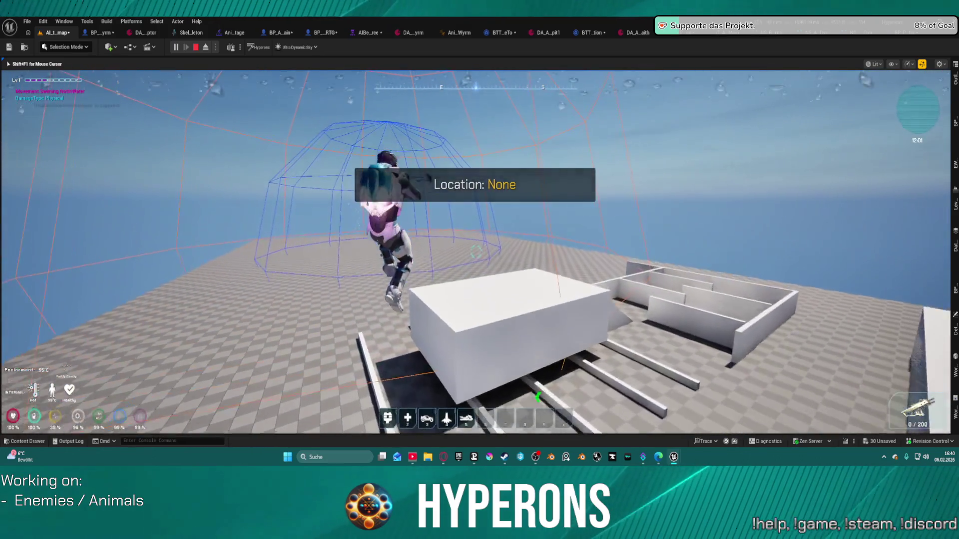
key(space)
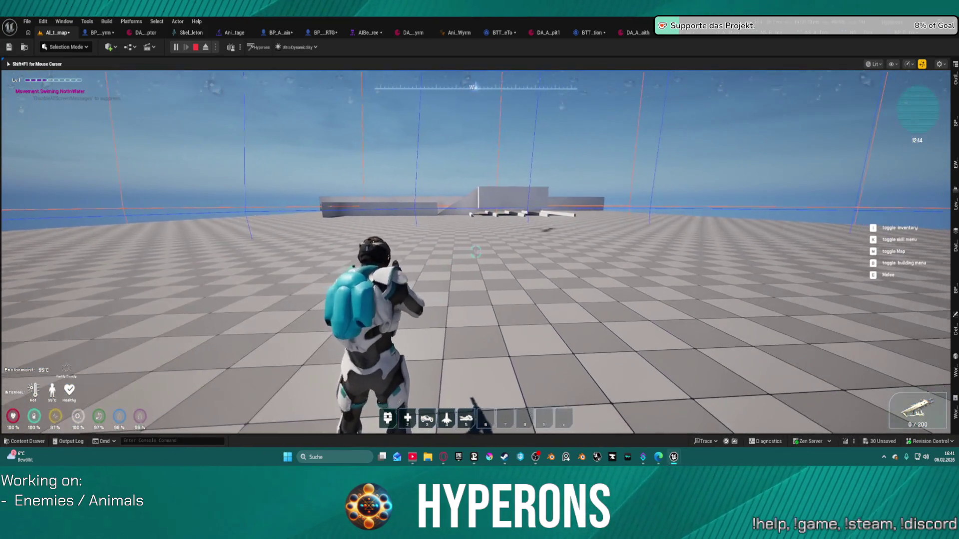
key(r)
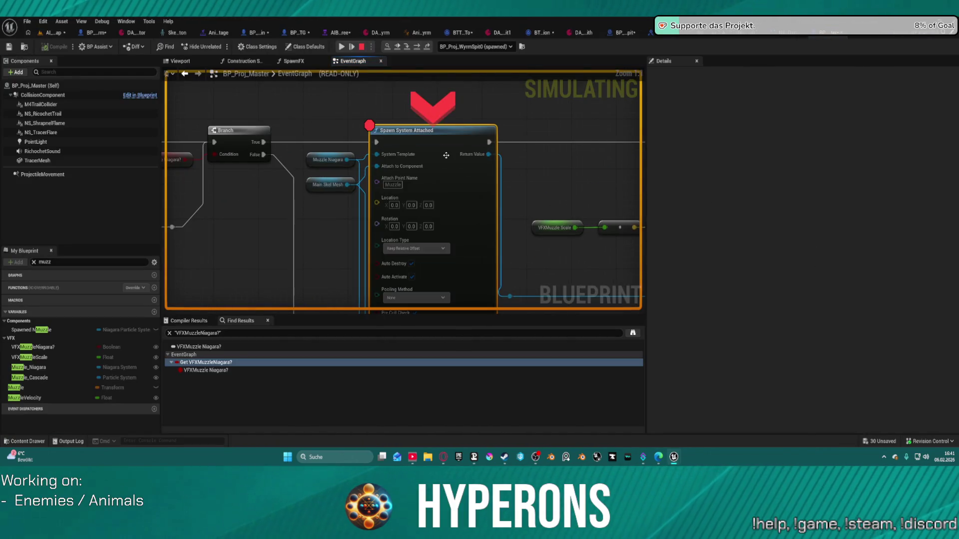
Step: Remove the Spawn System Attached breakpoint, resume the game, walk around, then stop the session
right_click(446, 155)
click(483, 253)
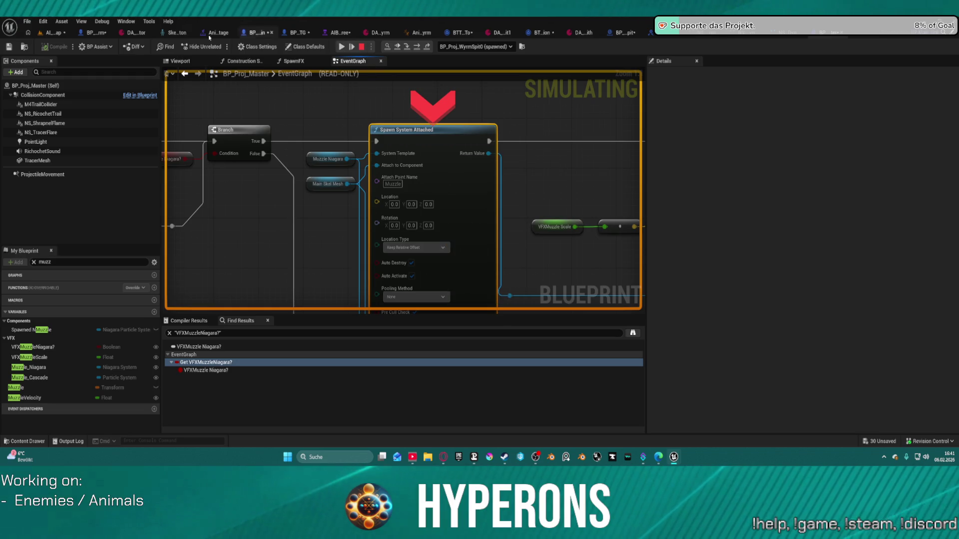
key(F5)
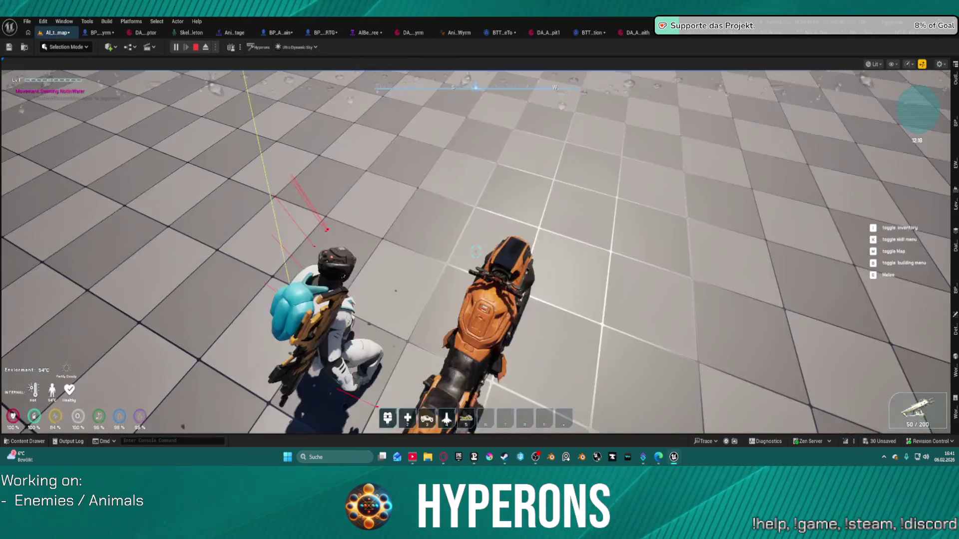
click(476, 251)
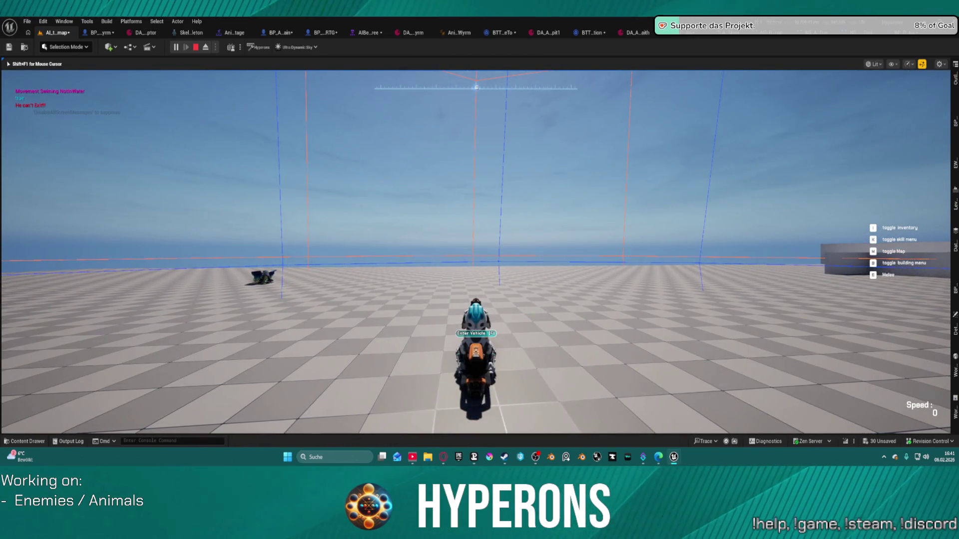
key(w)
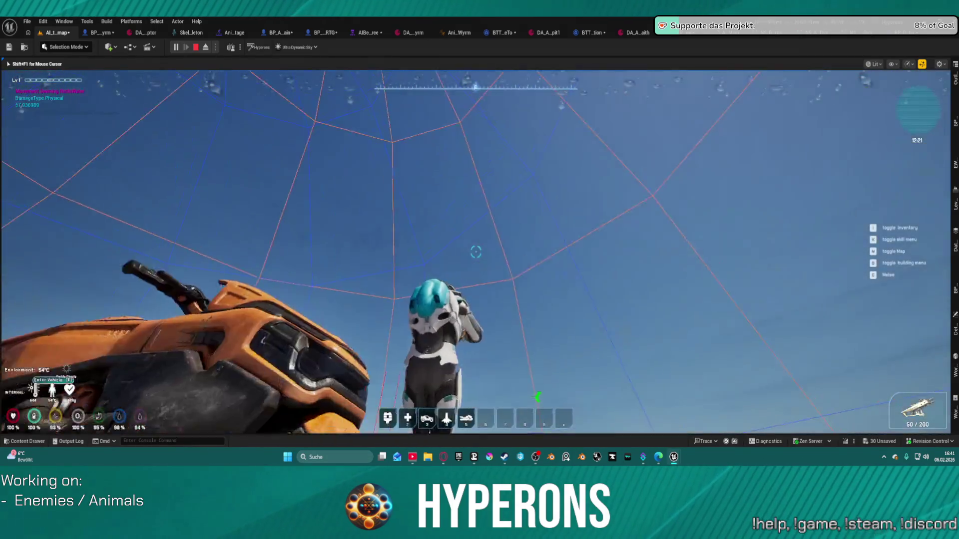
key(w)
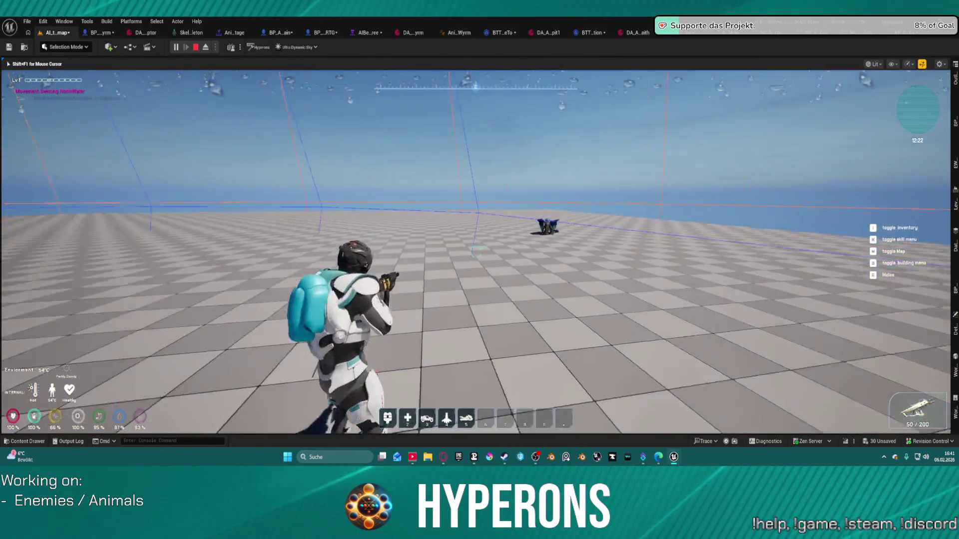
key(Escape)
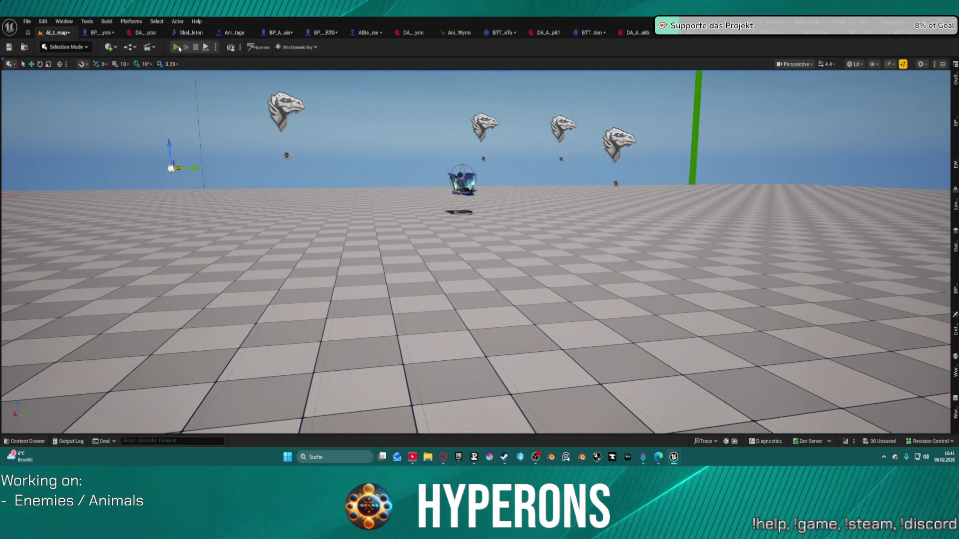
Step: Run a second play-test, flying up toward the creature before stopping with Esc
key(alt+p)
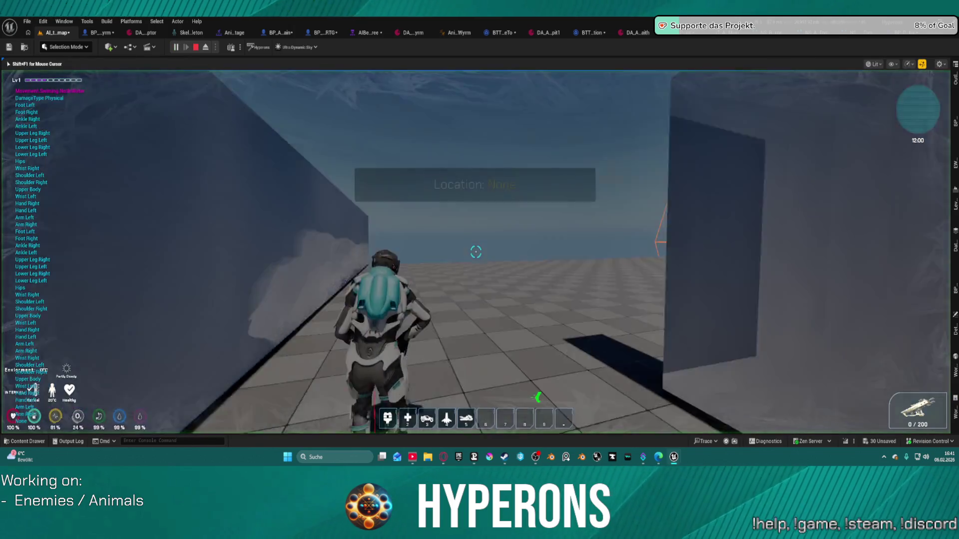
key(w)
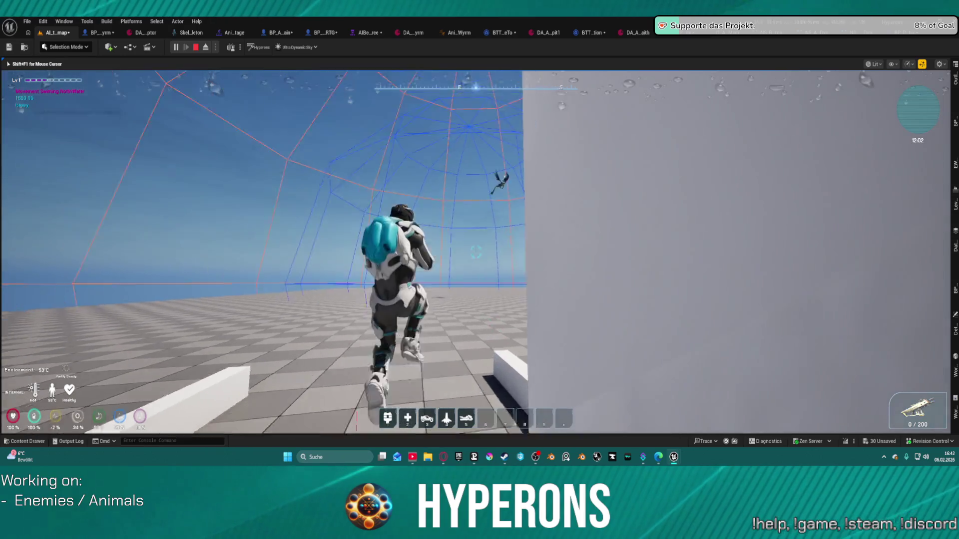
key(space)
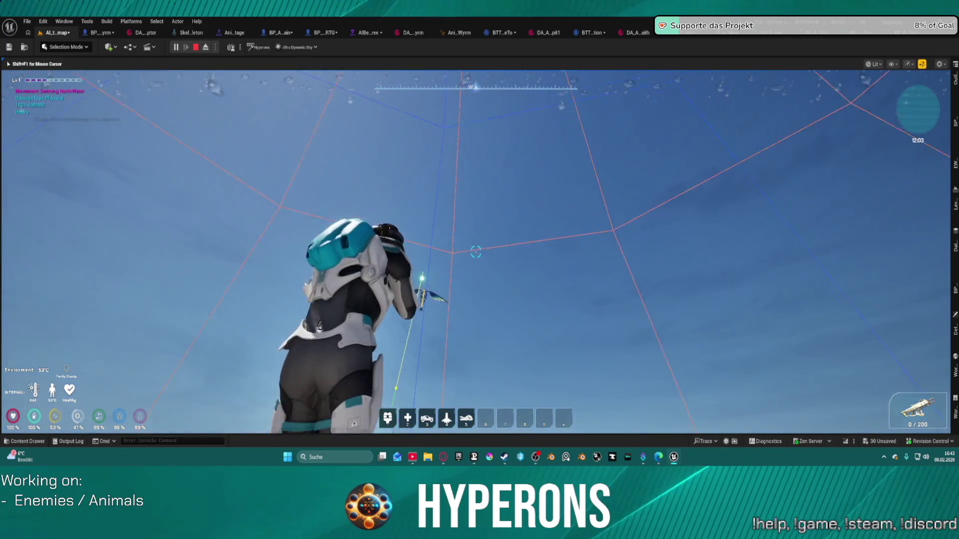
key(w)
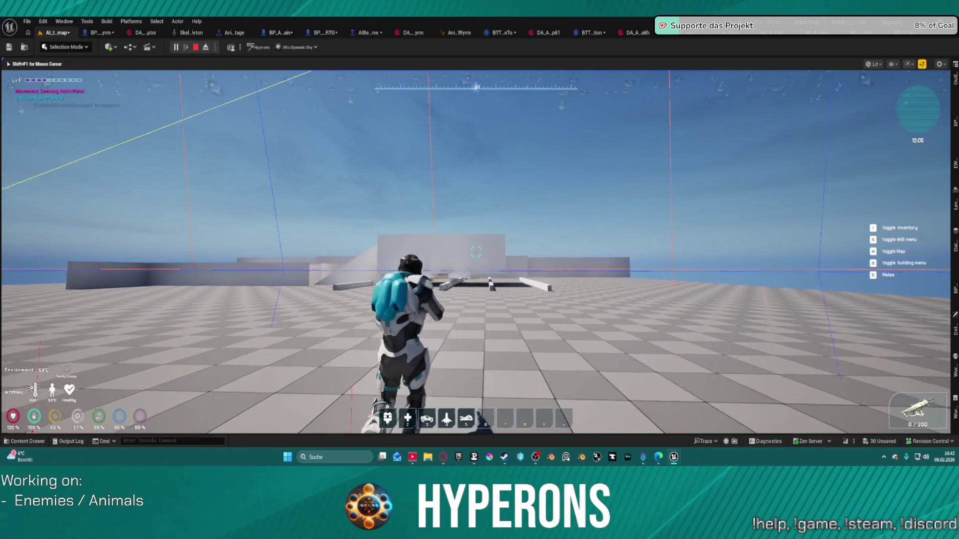
key(Escape)
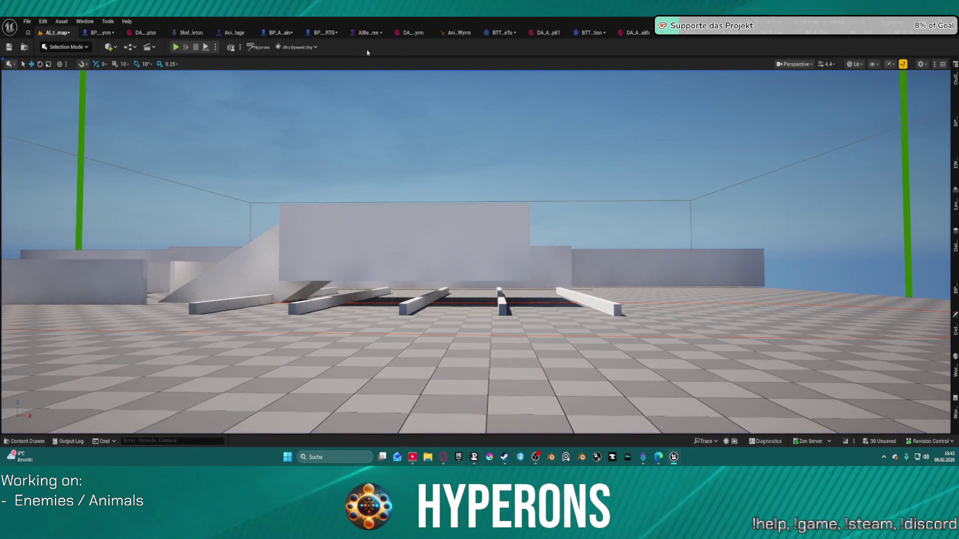
Step: Review the NS_AlienVegetation_impact_Dyn and NS_AlienGel_impact_Dyn effects, then bring up NS_WyrmSpit_Muzzle
click(366, 33)
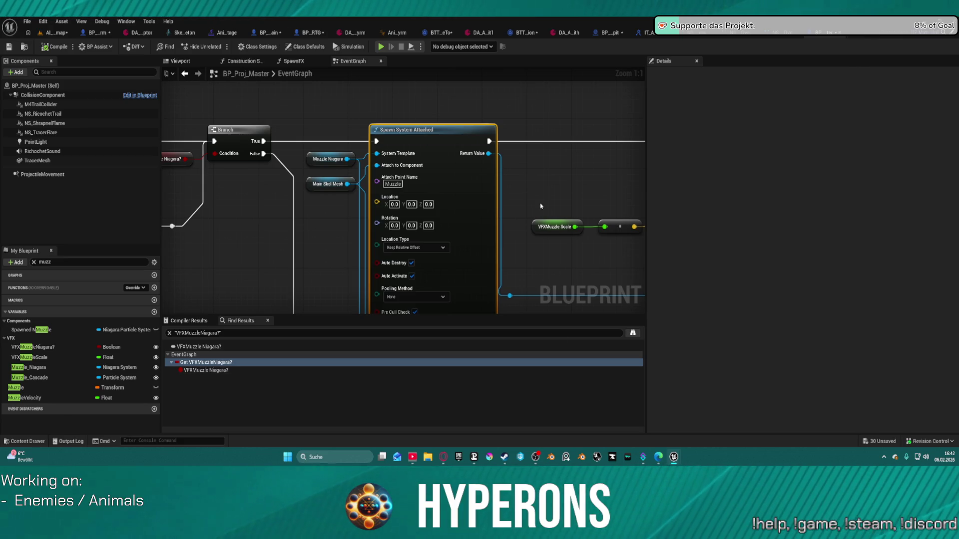
click(789, 33)
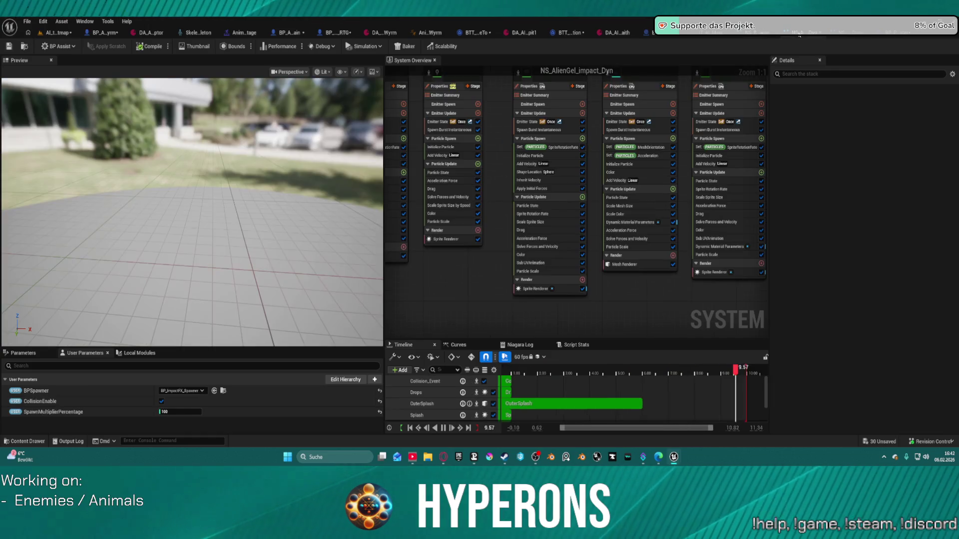
click(849, 32)
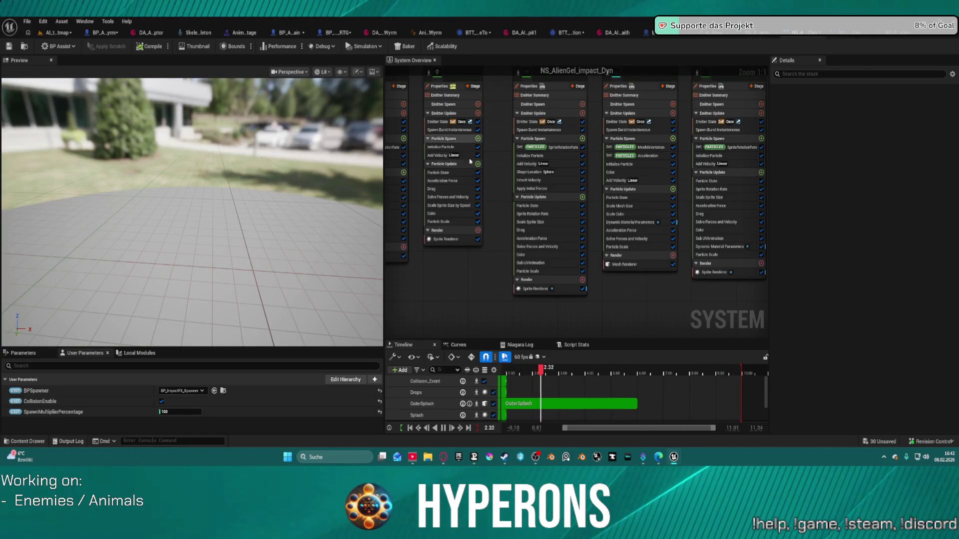
scroll(492, 294, down, 2)
drag(491, 294, 633, 265)
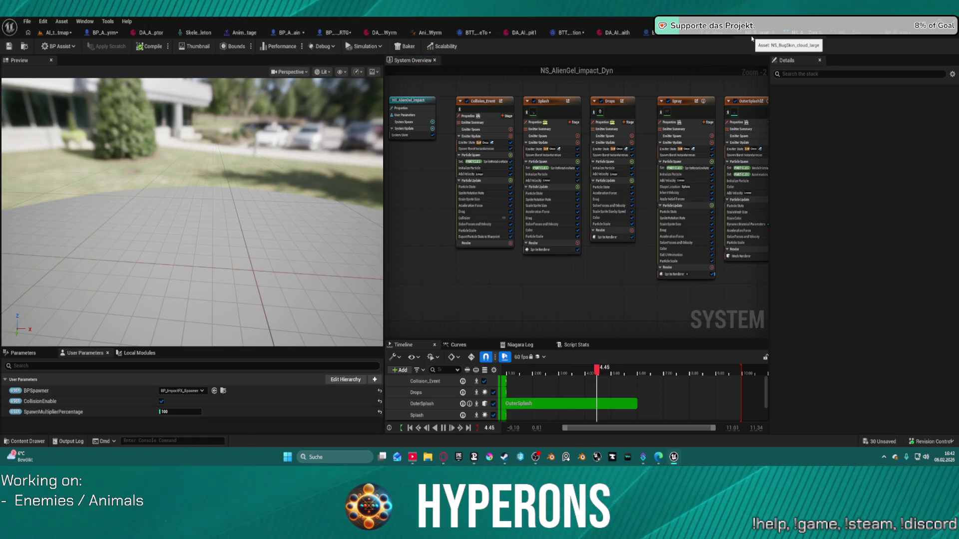
click(832, 33)
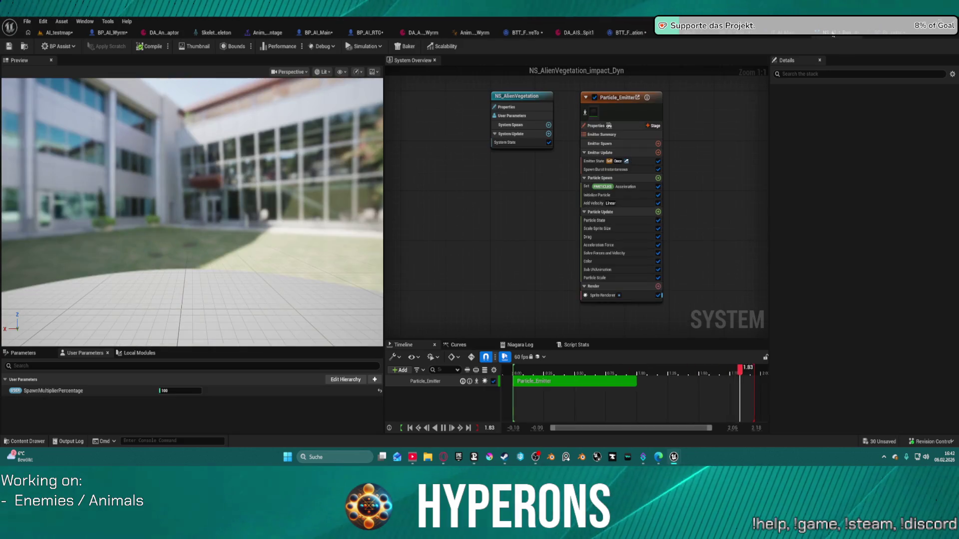
click(811, 33)
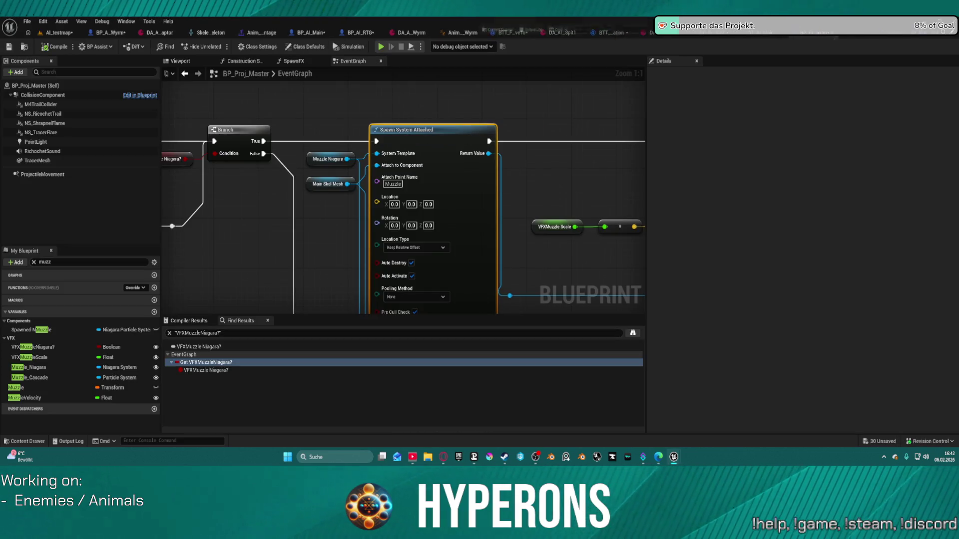
click(472, 32)
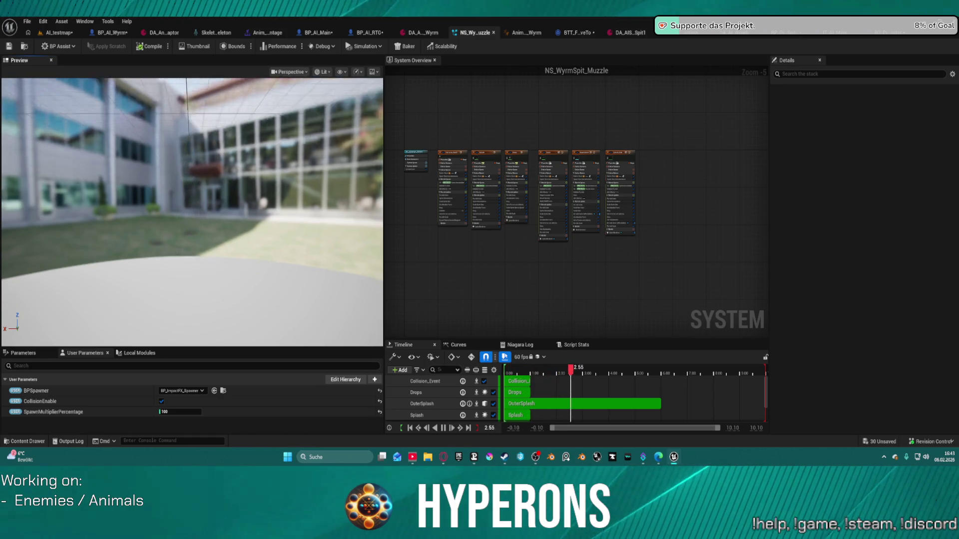
Step: Orbit the NS_WyrmSpit_Muzzle preview to a wider view and select the Splash emitter
drag(217, 166, 217, 166)
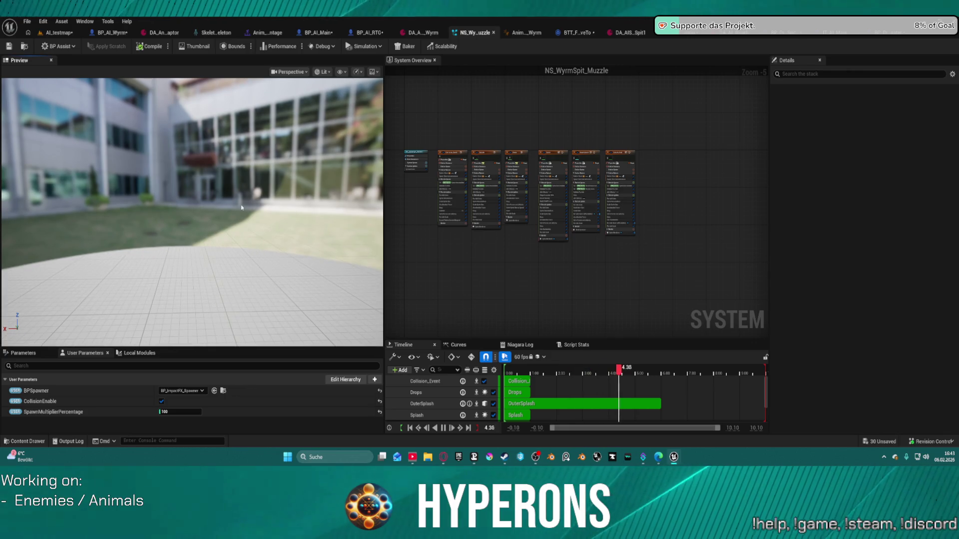
scroll(452, 168, up, 5)
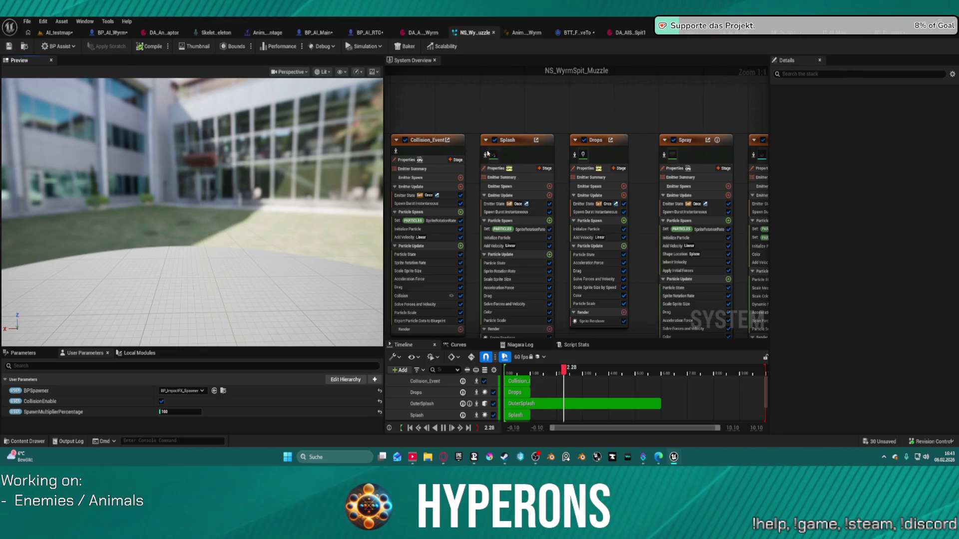
click(541, 157)
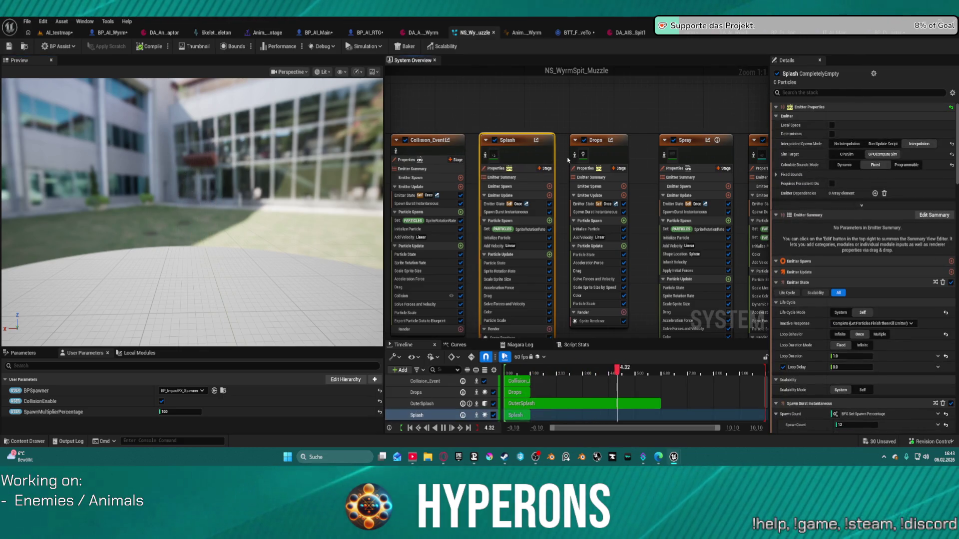
Step: Browse the Splash emitter's modules, briefly expanding the particle colour channels
scroll(887, 294, down, 5)
scroll(887, 294, down, 7)
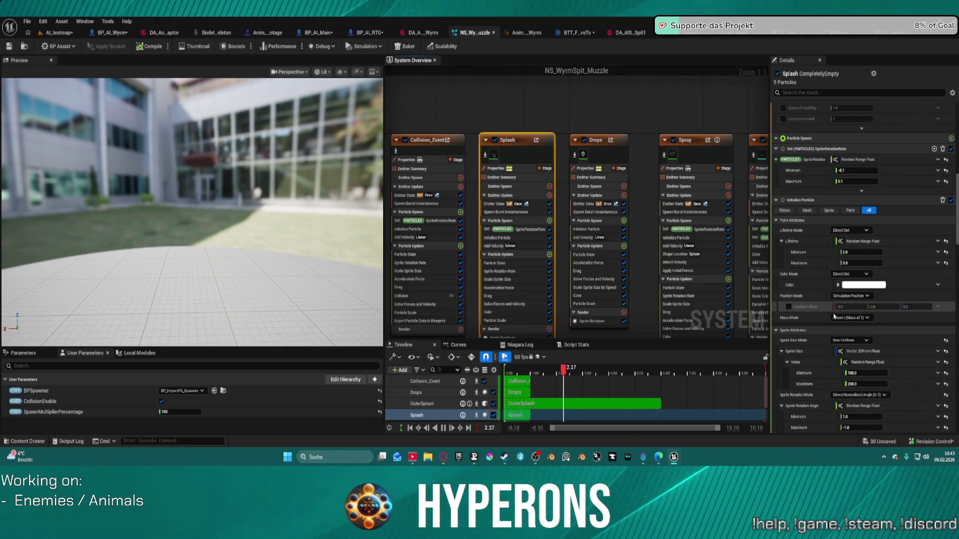
scroll(829, 300, down, 2)
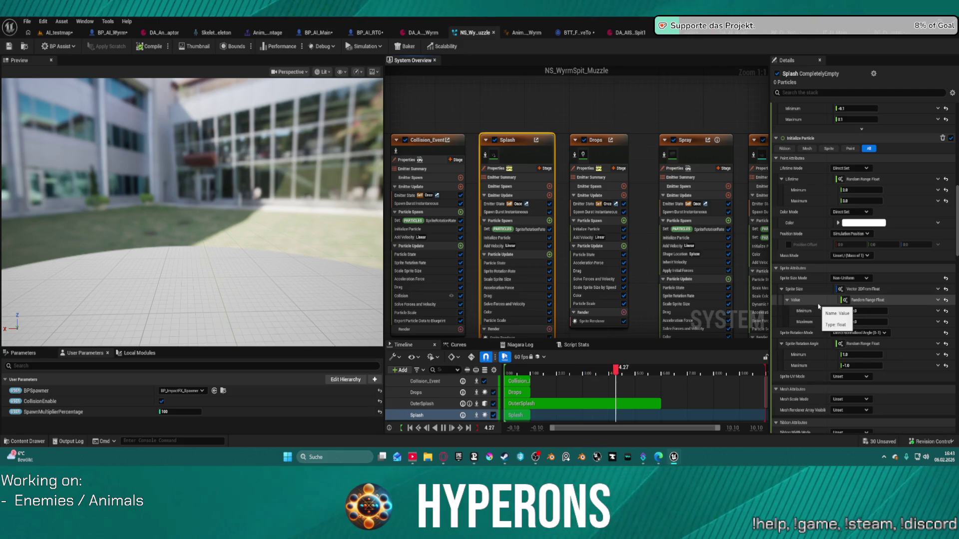
scroll(819, 319, down, 1)
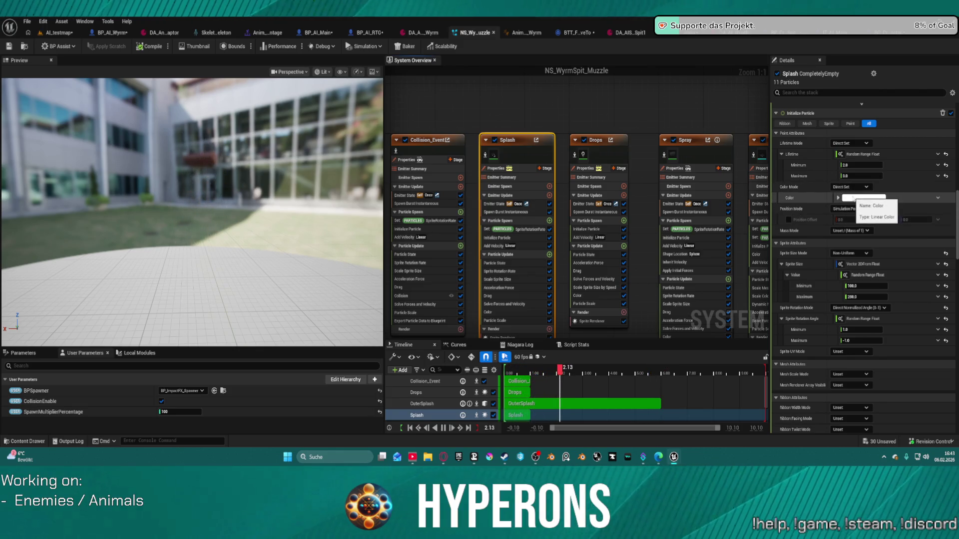
click(837, 198)
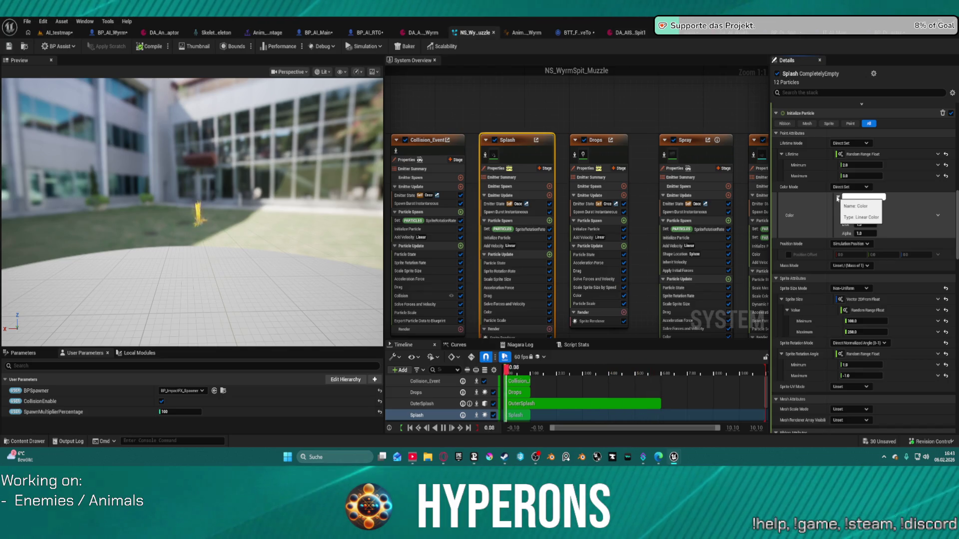
click(838, 198)
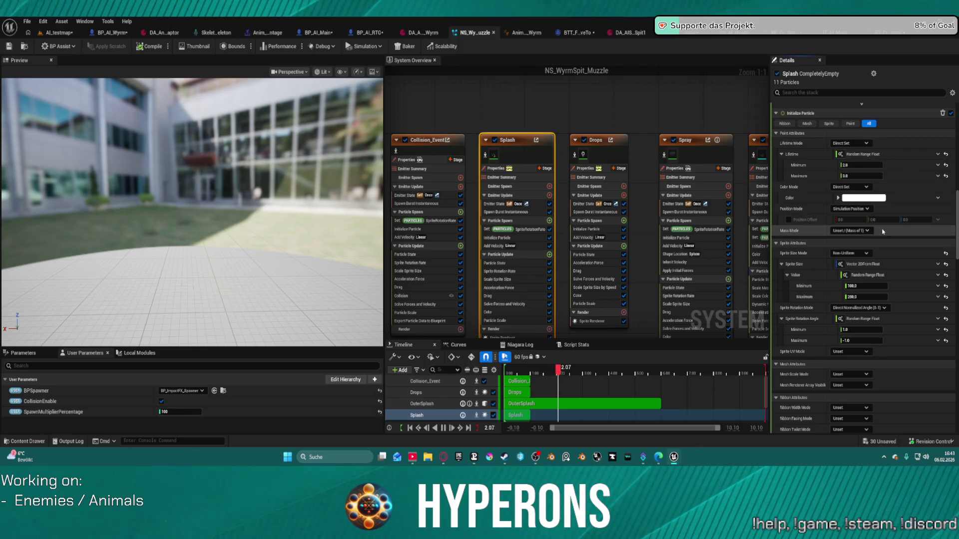
scroll(874, 315, down, 1)
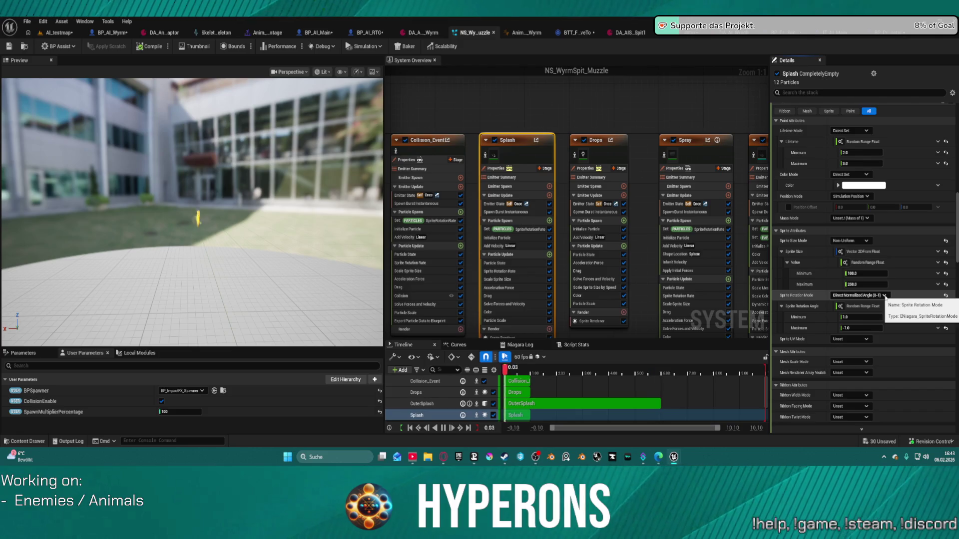
scroll(884, 300, down, 4)
scroll(884, 303, down, 2)
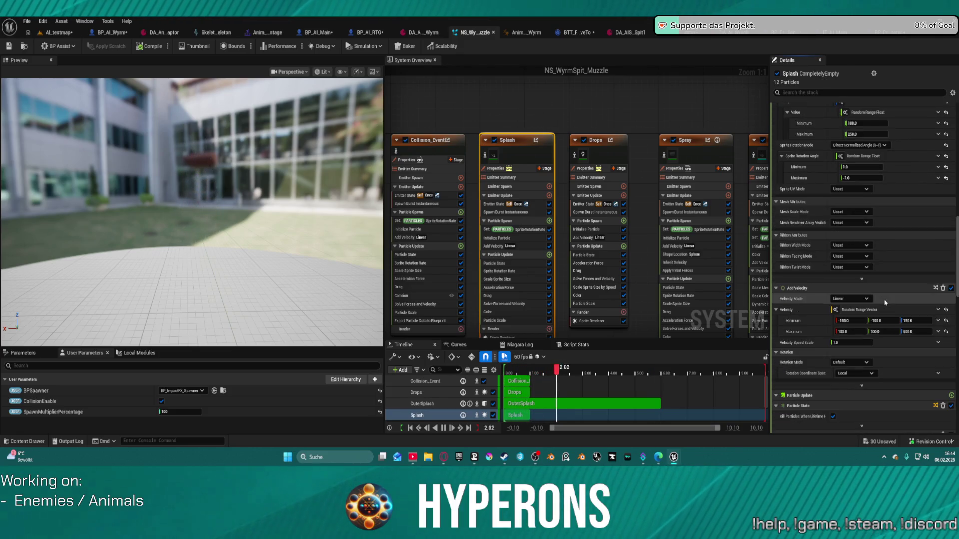
scroll(867, 340, down, 5)
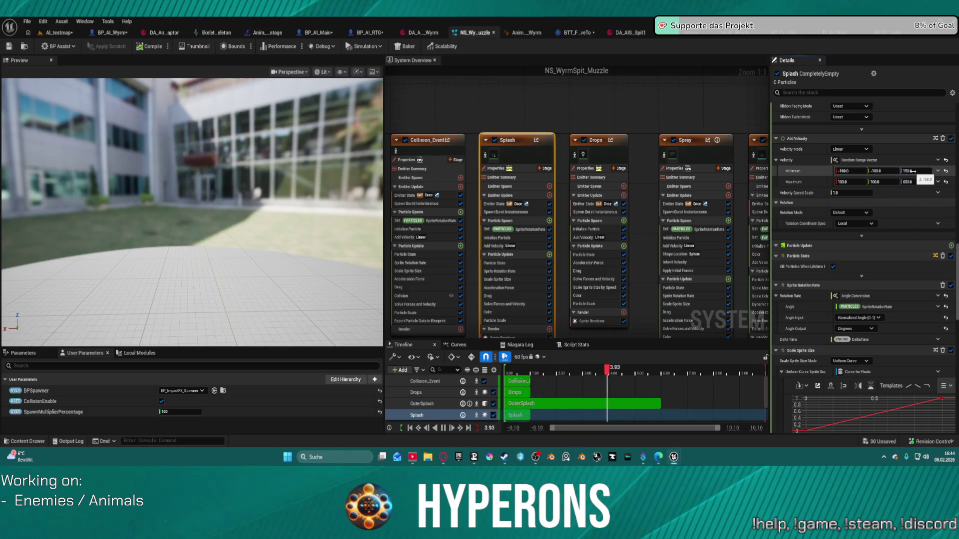
Step: Set Splash's Add Velocity minimum to 150,-100,-100 and maximum to 600,100,100
click(846, 171)
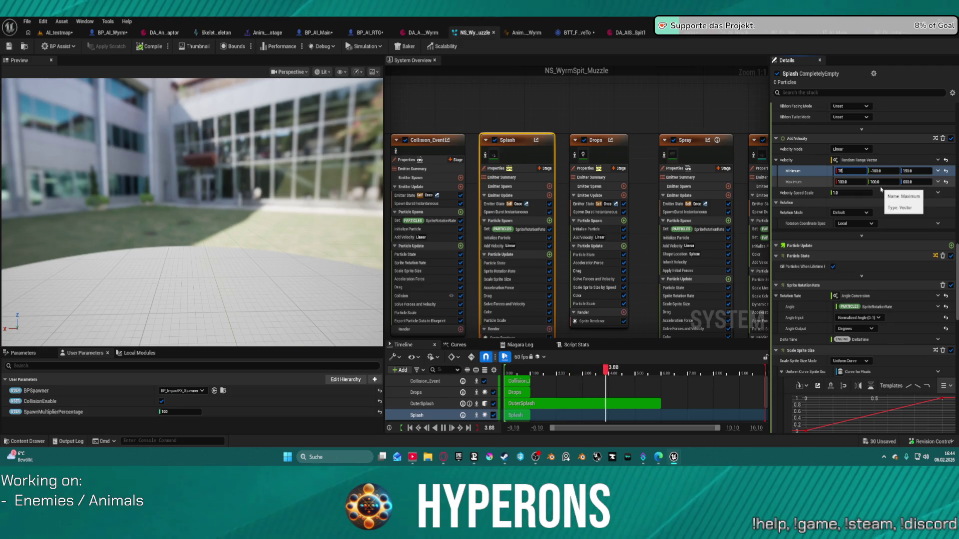
key(Tab)
key(Tab)
text(600)
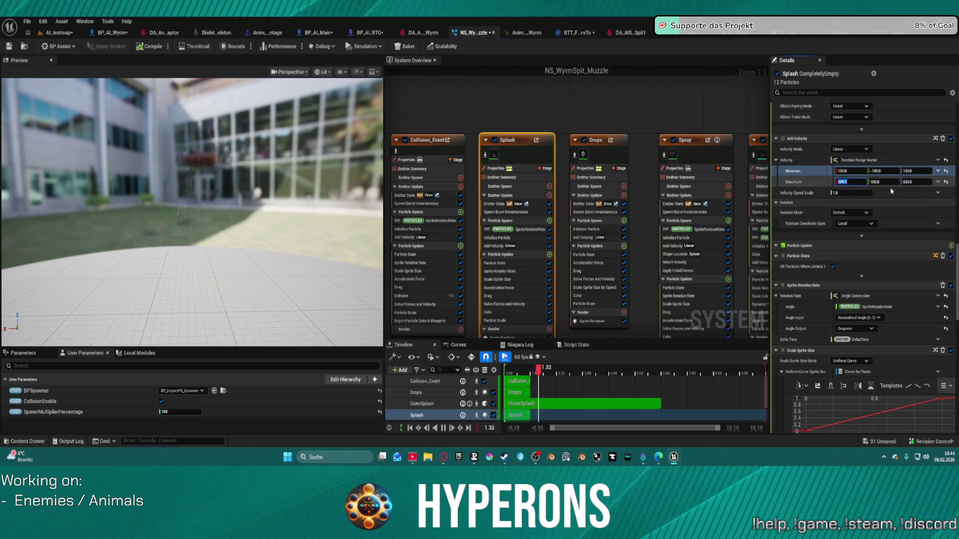
key(Return)
click(915, 171)
text(-100)
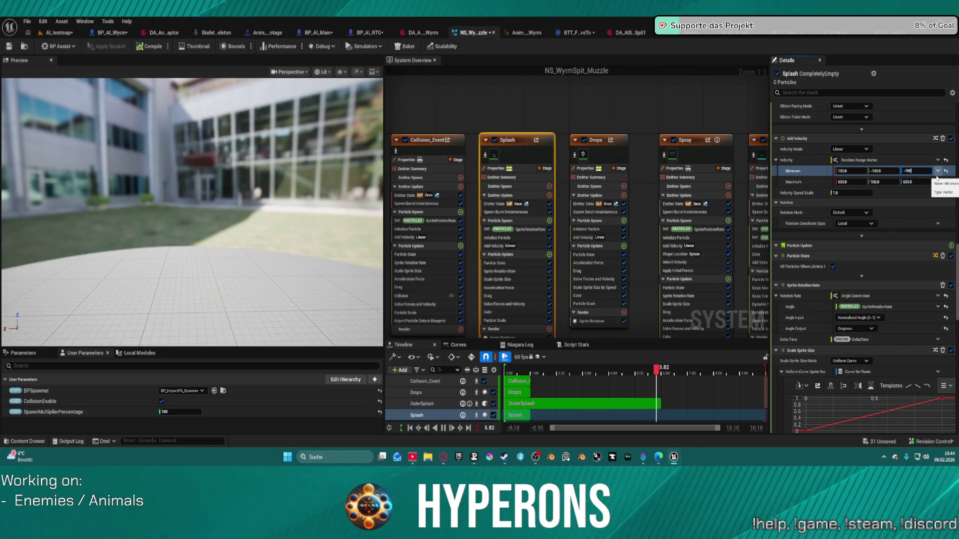
key(Tab)
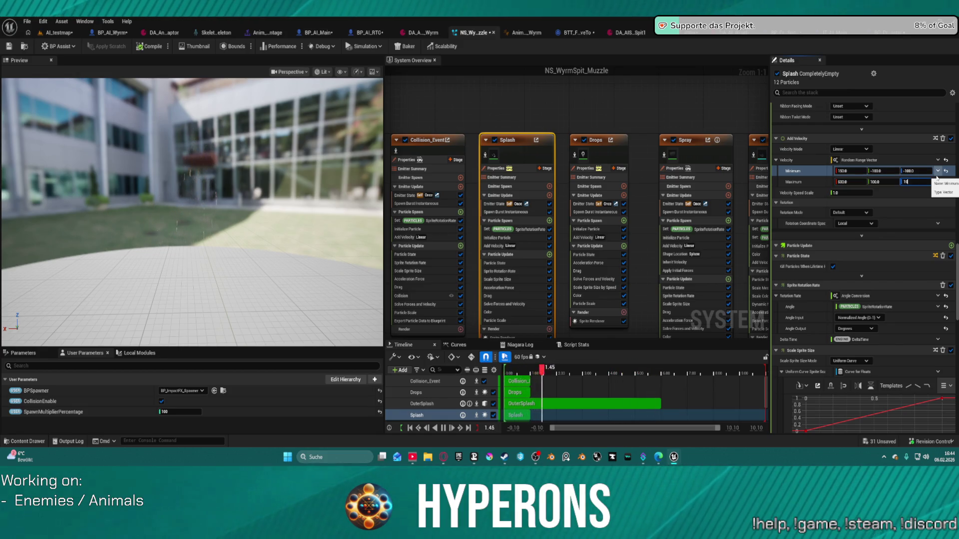
key(Return)
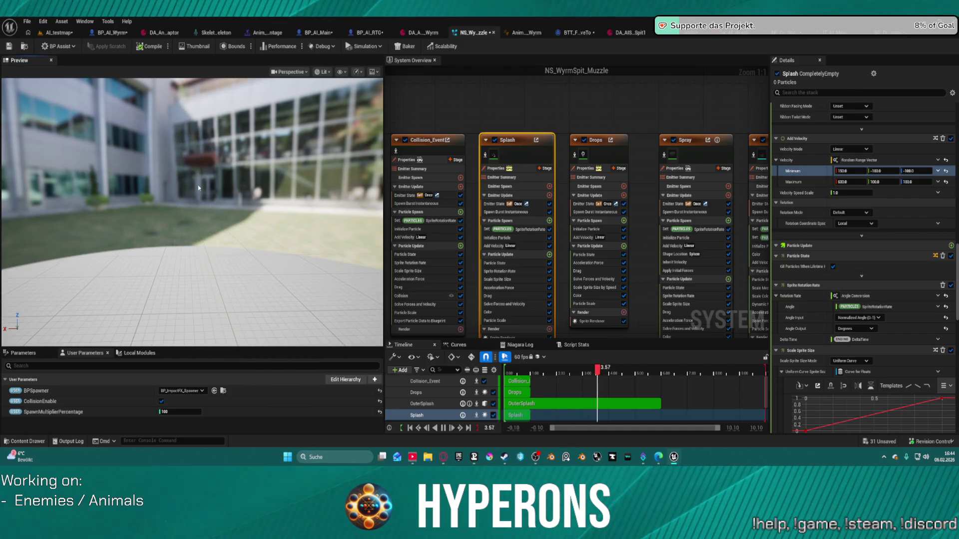
mouse_move(175, 197)
mouse_down()
mouse_move(118, 198)
mouse_move(182, 181)
mouse_up()
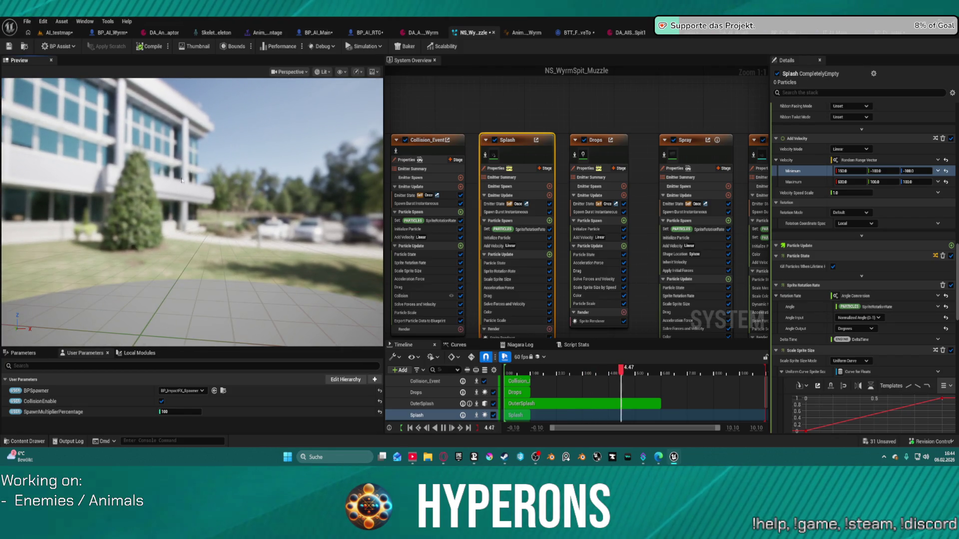
Step: Switch the effect preview to the Grey Wireframe profile with background off for a black grid
click(373, 71)
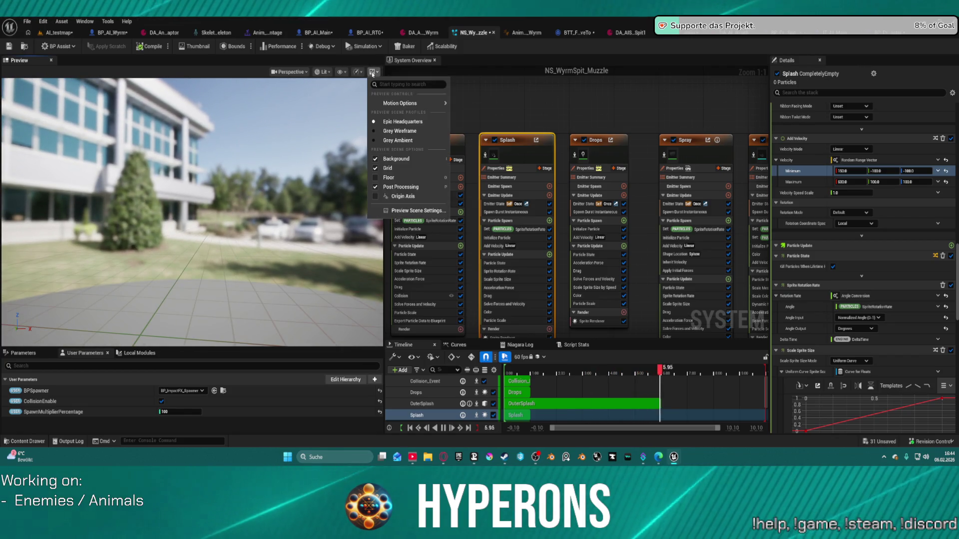
click(388, 132)
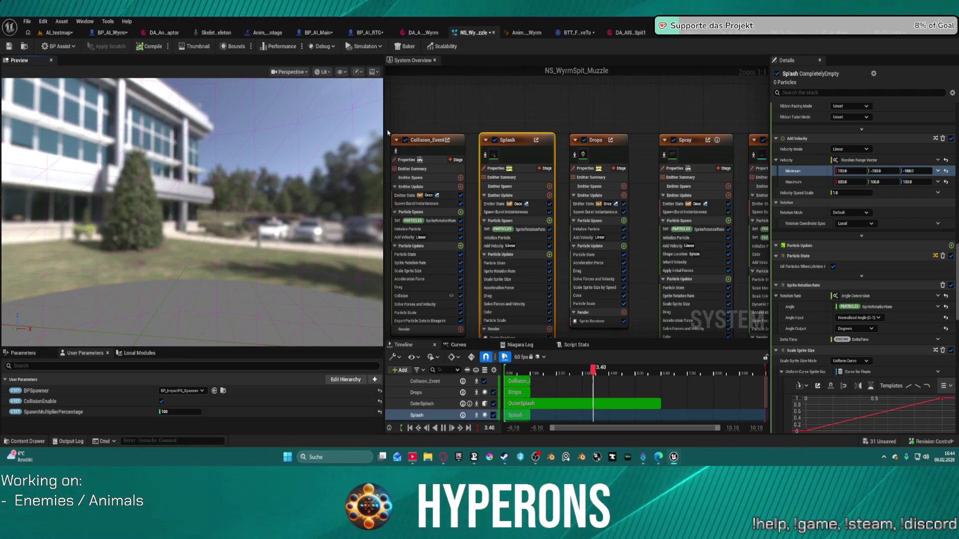
click(373, 72)
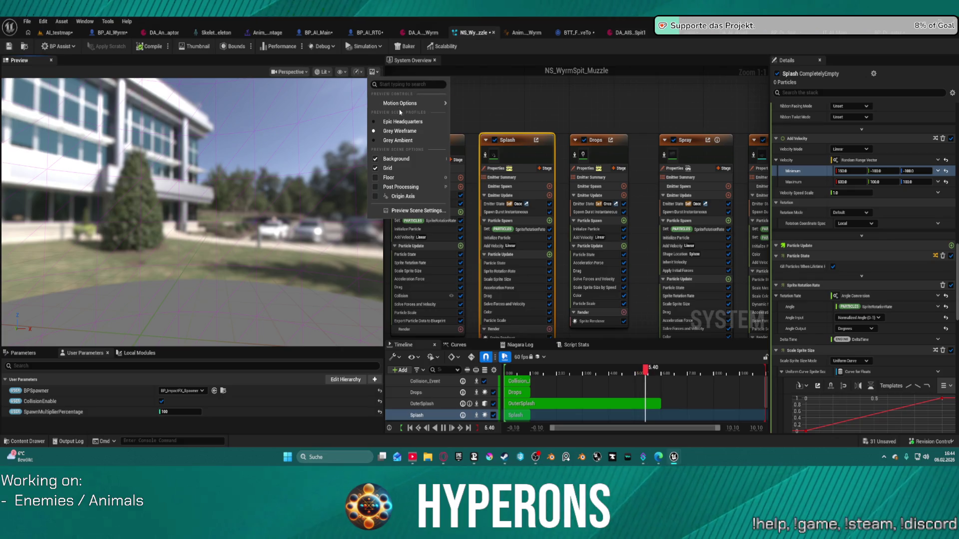
click(387, 141)
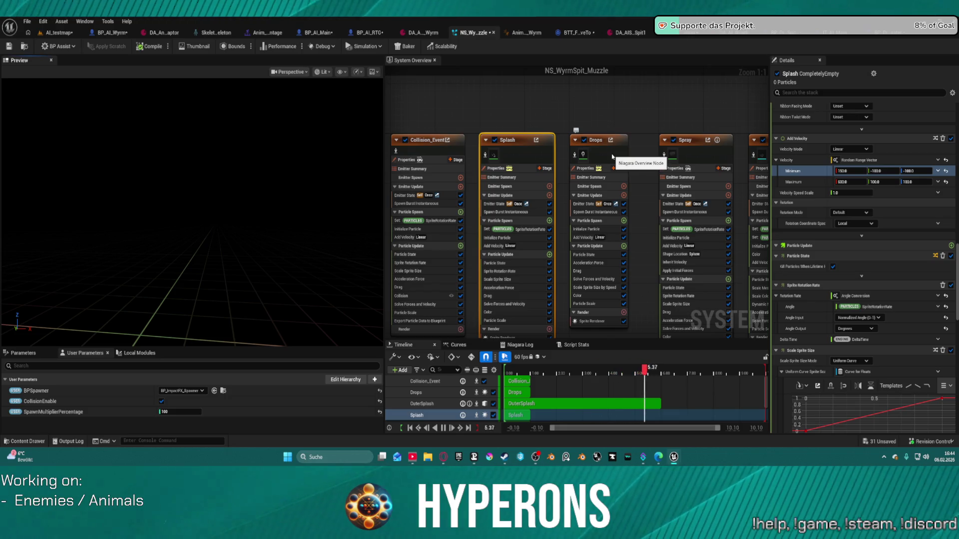
right_click(802, 166)
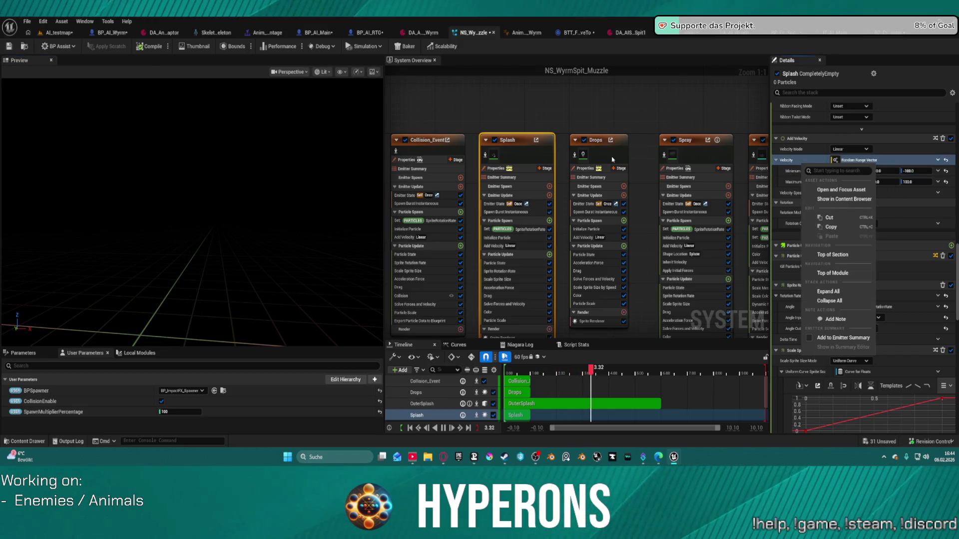
click(612, 159)
Step: Set Drops' Add Velocity to 25–950 on X and -100 to 100 on Y and Z
scroll(825, 267, down, 10)
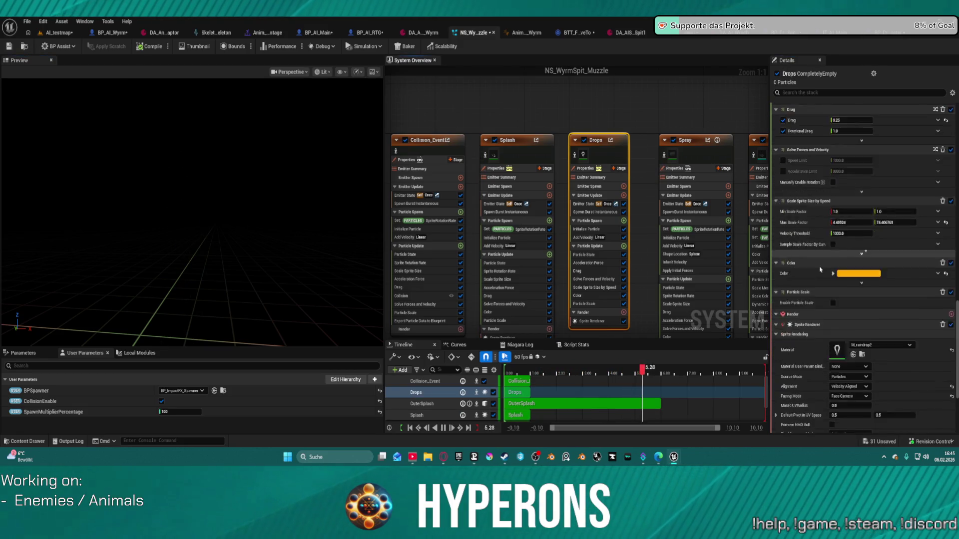
scroll(819, 210, up, 5)
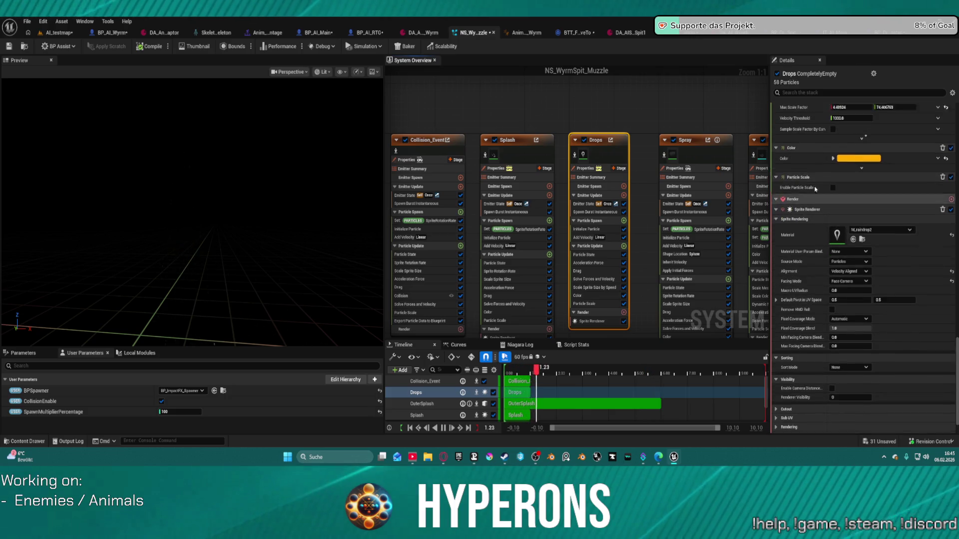
scroll(817, 190, up, 5)
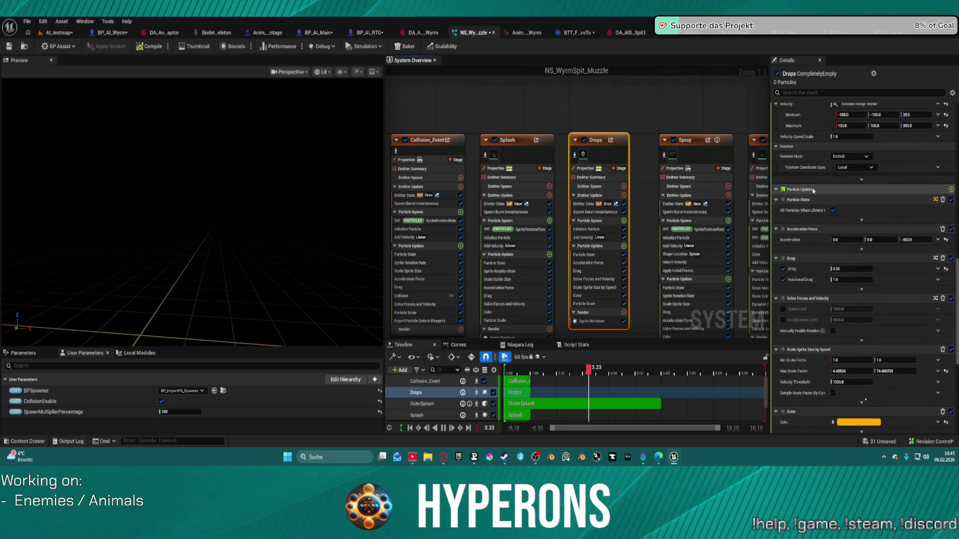
scroll(814, 180, up, 3)
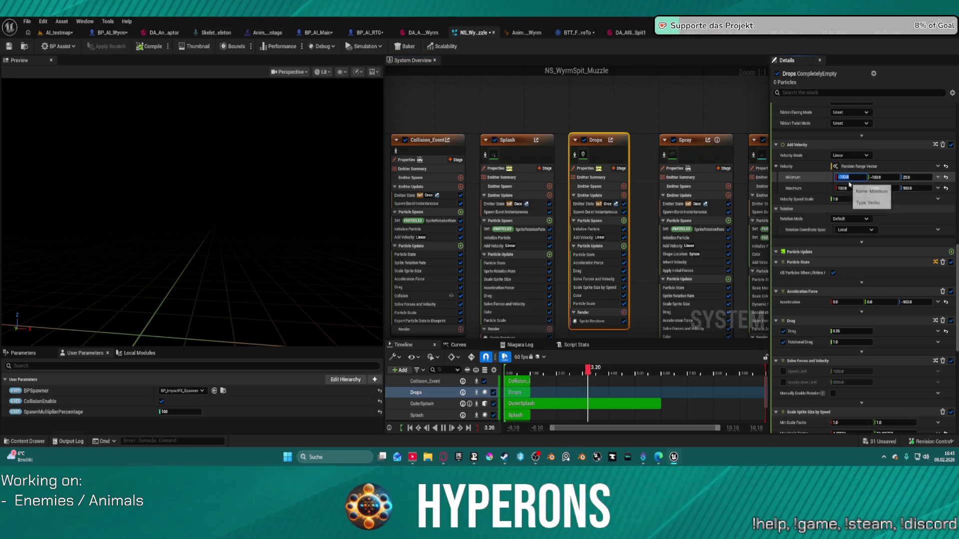
text(25)
click(850, 186)
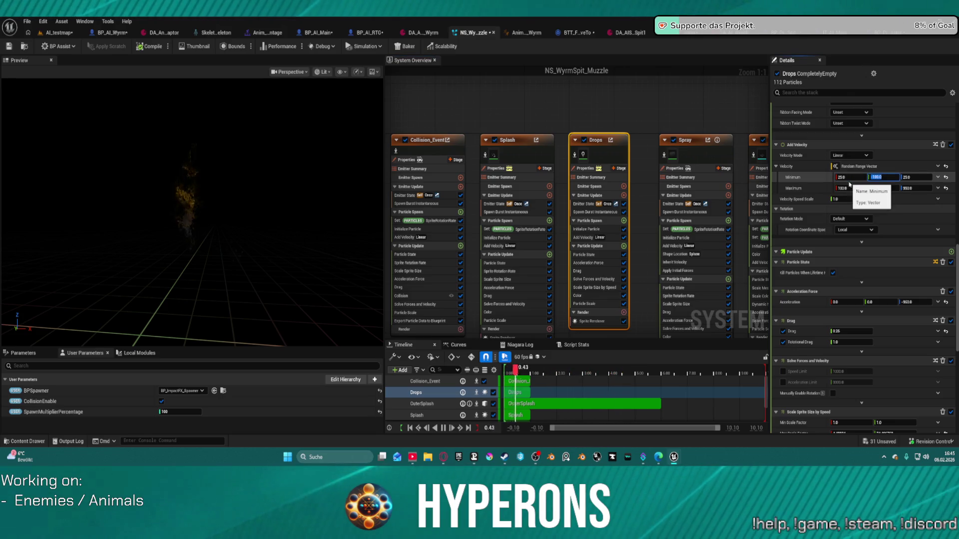
text(95)
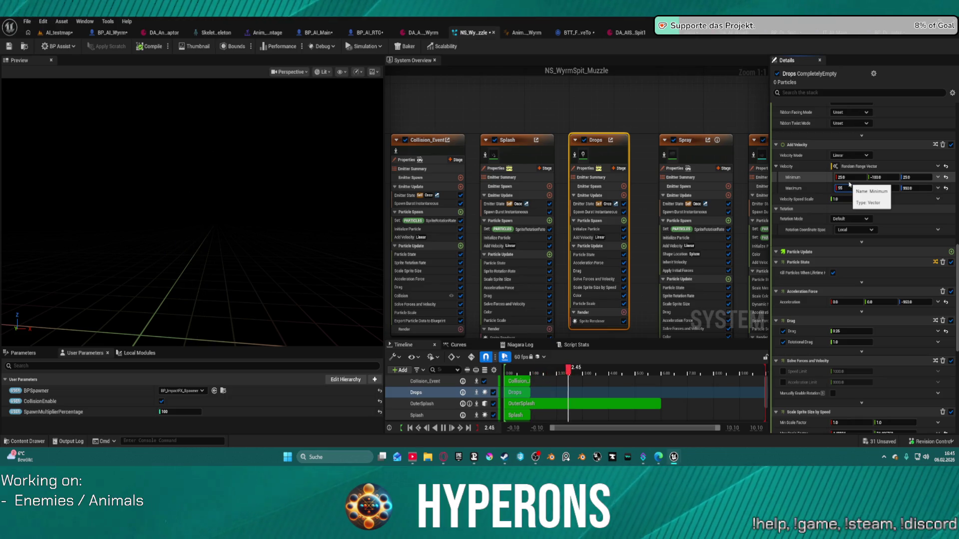
text(0)
key(Return)
text(-100)
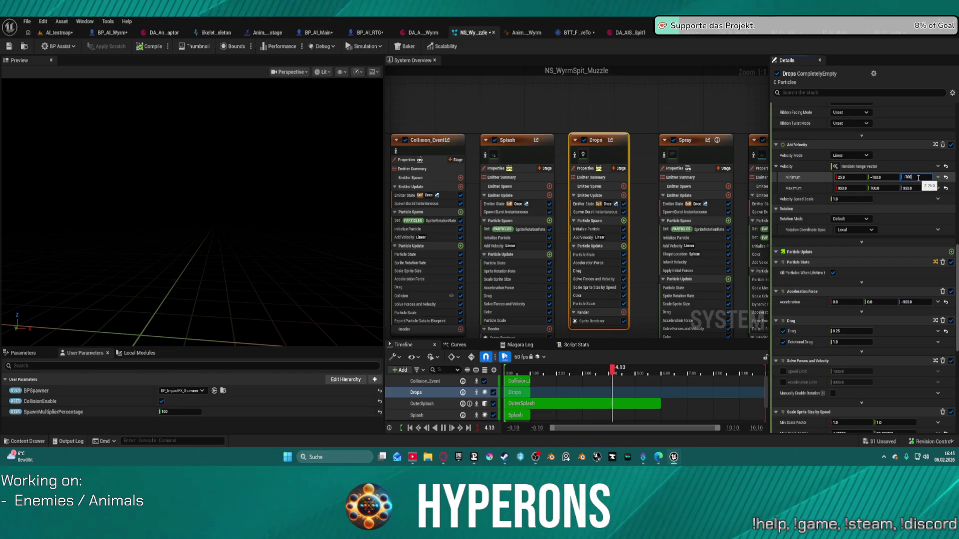
key(Tab)
text(0)
key(Return)
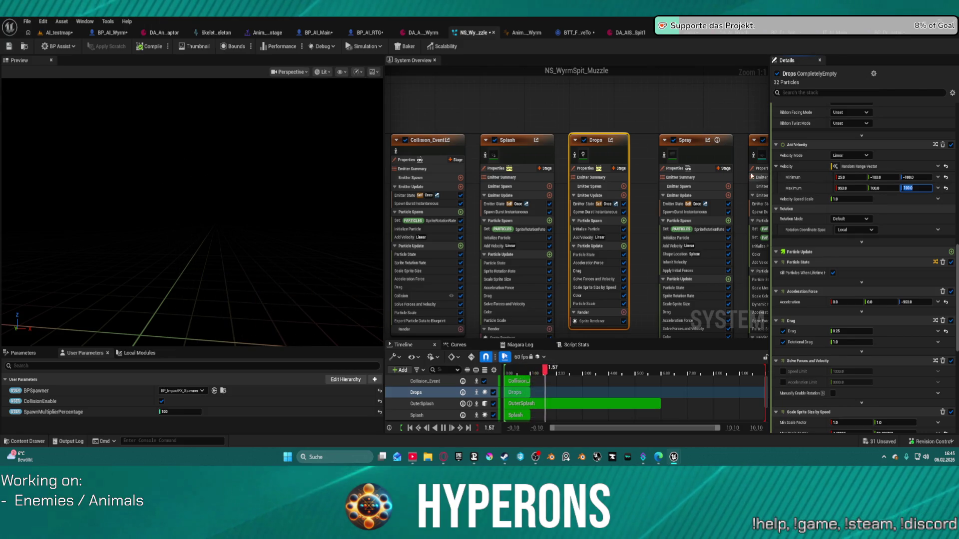
Step: Copy the Drops velocity settings and select the Spray emitter
right_click(798, 170)
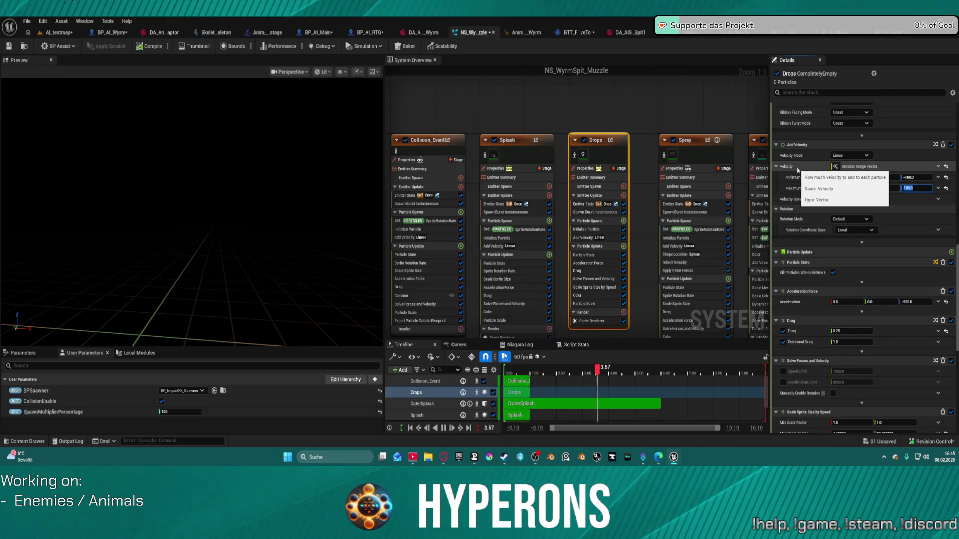
right_click(786, 169)
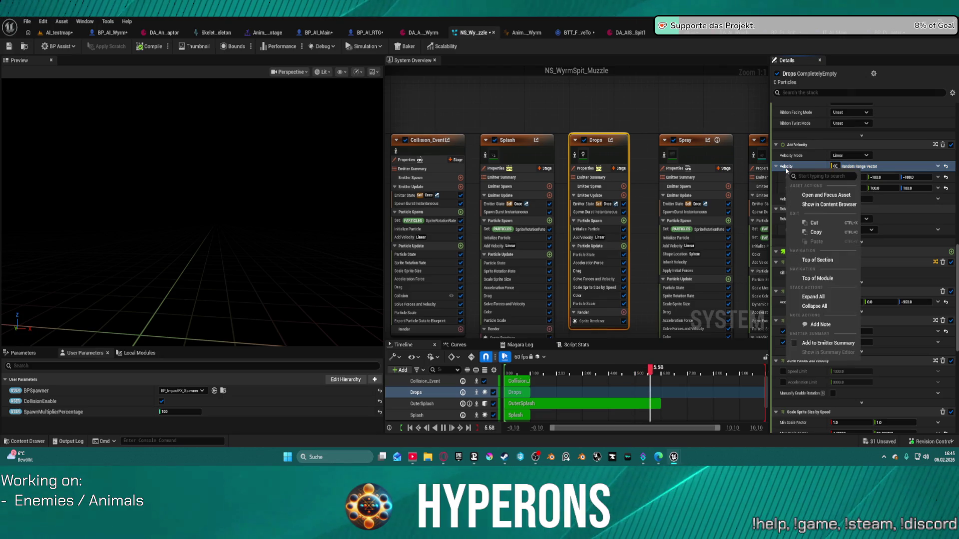
click(830, 235)
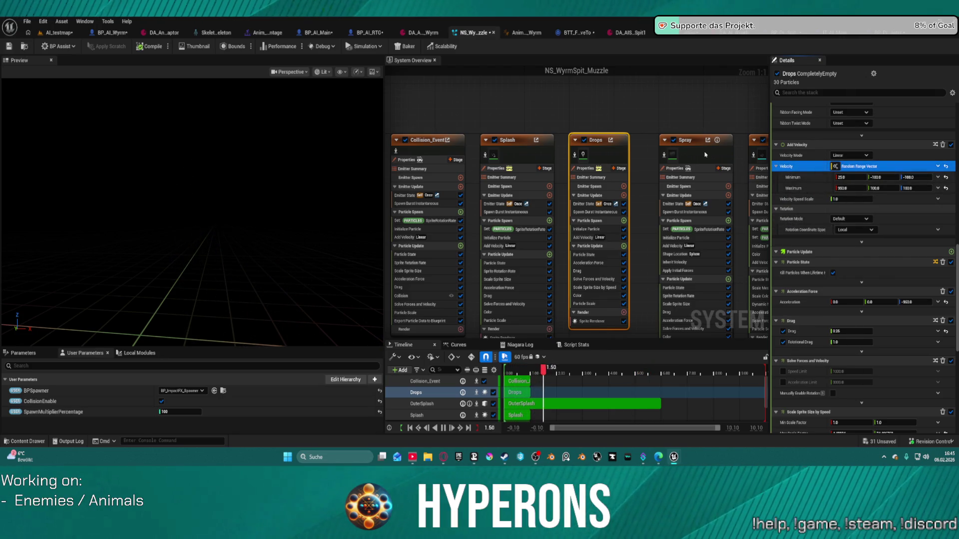
click(705, 155)
scroll(847, 258, up, 5)
scroll(839, 280, down, 5)
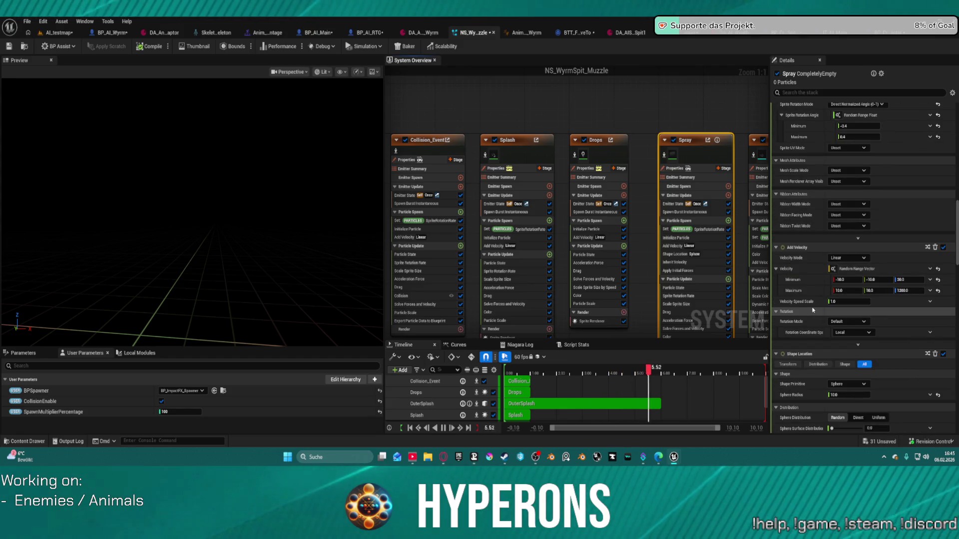
Step: Set Spray's velocity to 20–1200 on X and -10 to 10 on Z, then select Splash_Sub
click(847, 279)
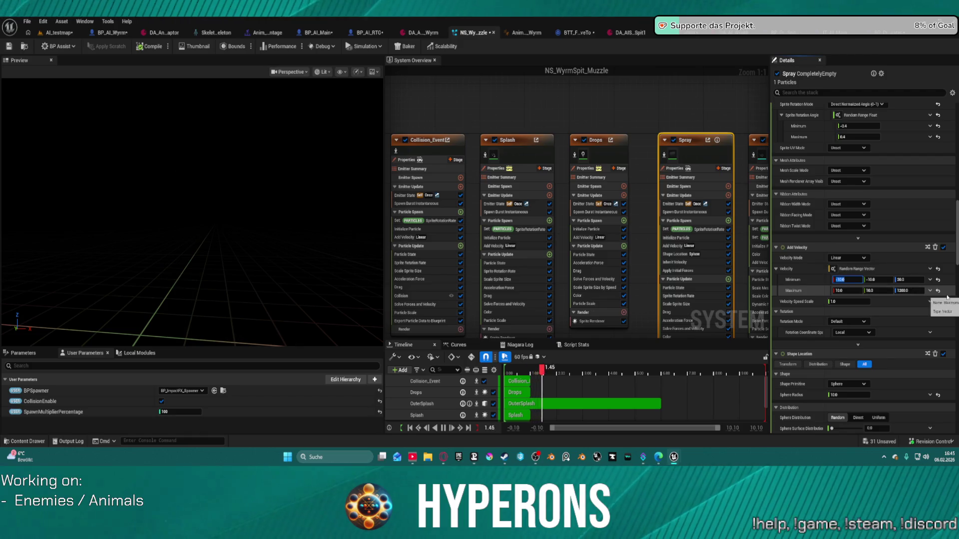
key(Tab)
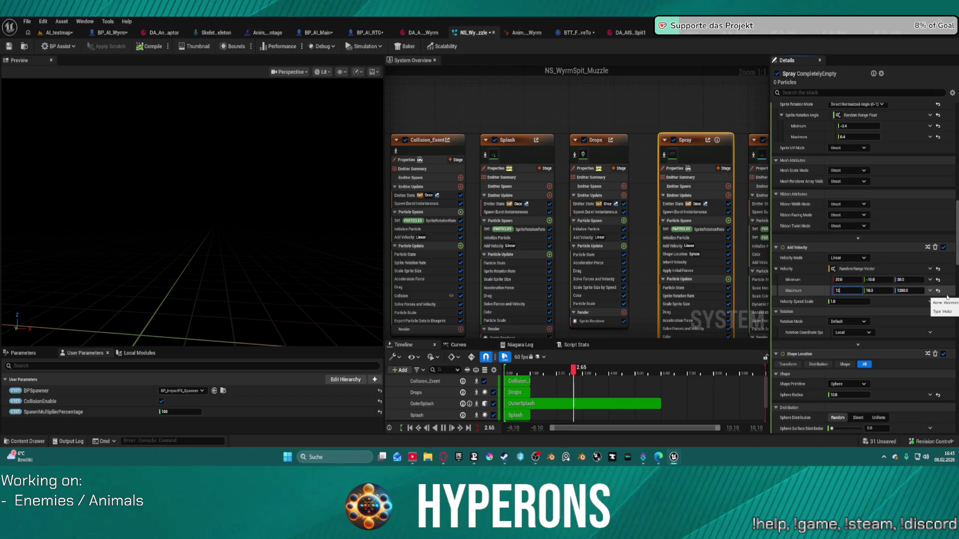
key(Return)
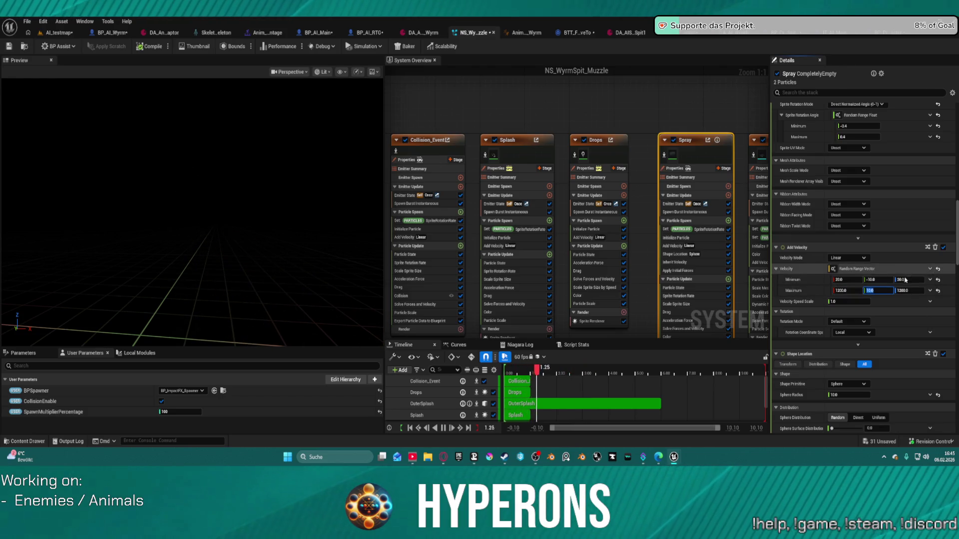
click(908, 280)
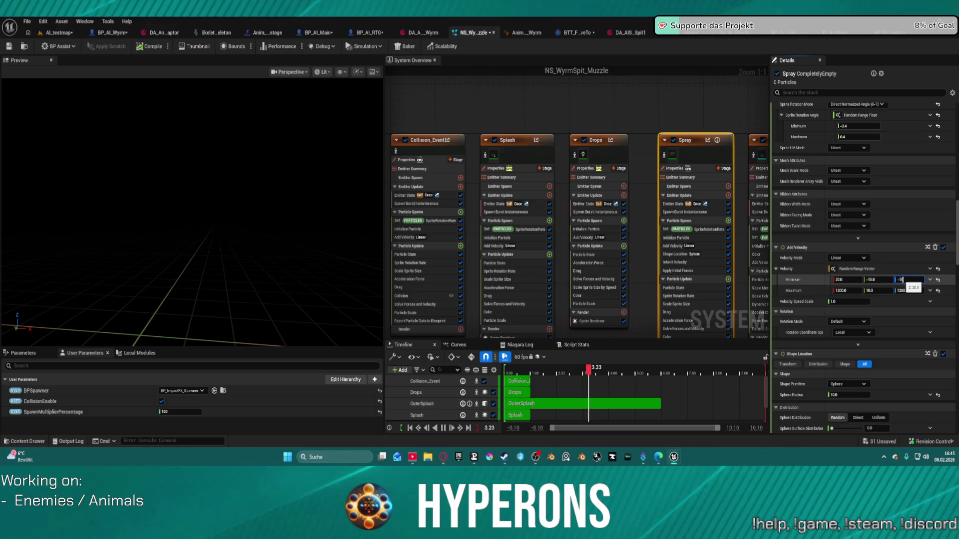
text(10)
key(Tab)
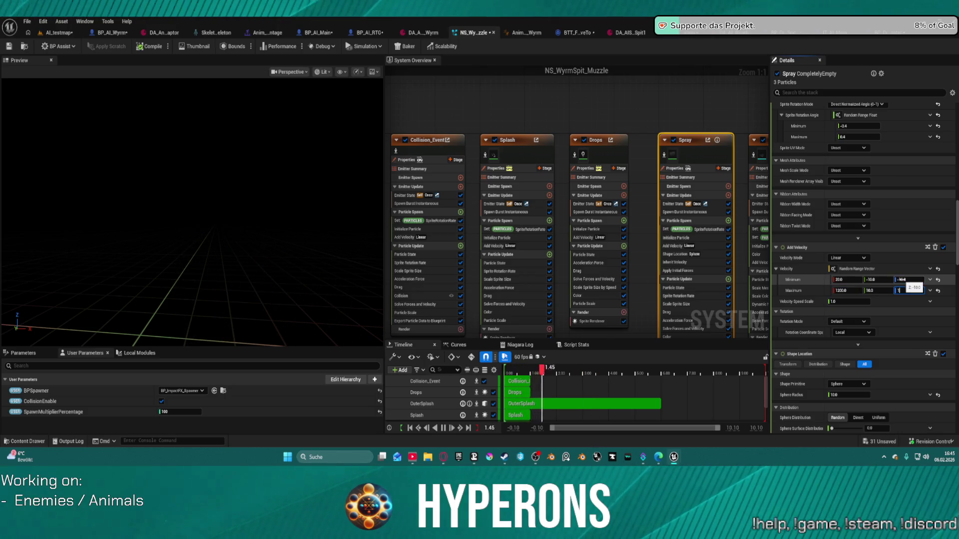
text(0)
key(Return)
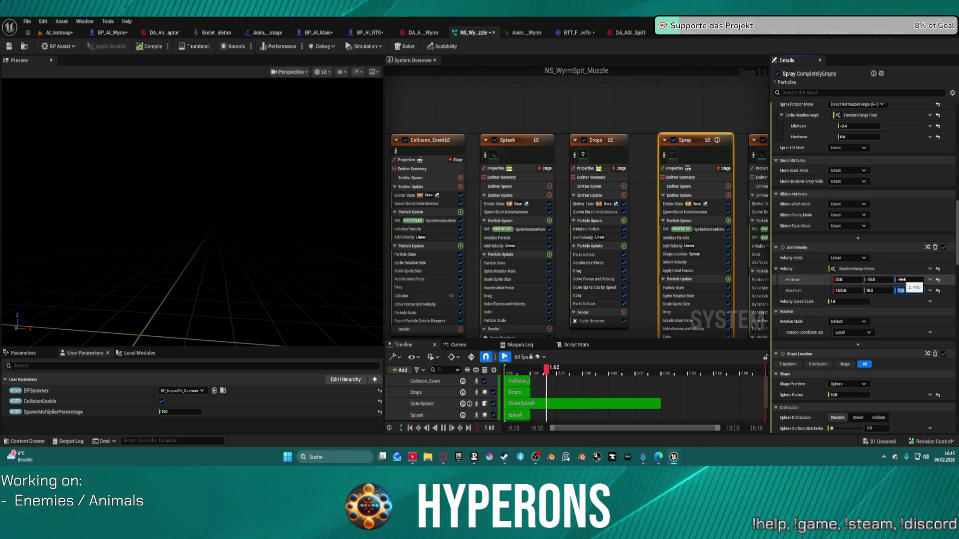
mouse_move(766, 100)
mouse_down()
mouse_move(587, 82)
mouse_move(598, 78)
mouse_move(571, 132)
mouse_up()
click(661, 194)
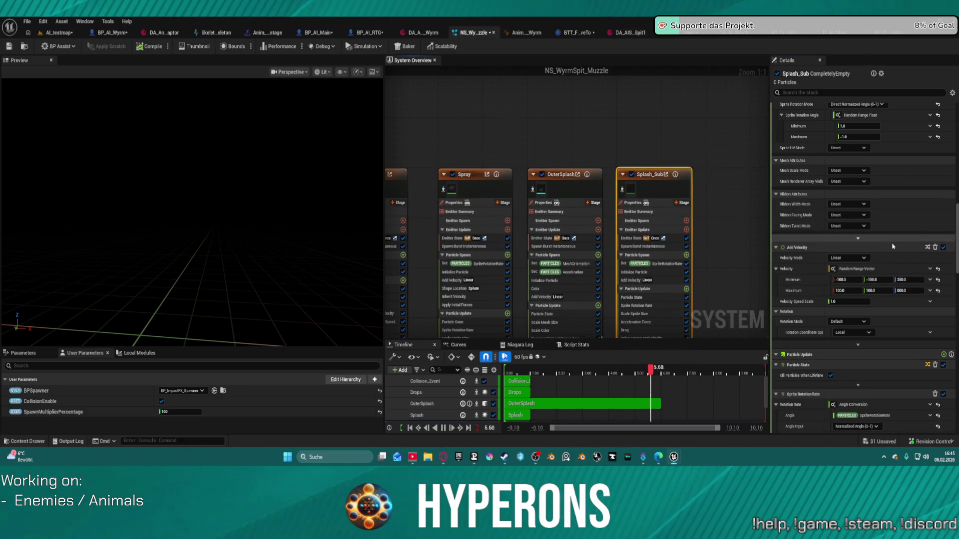
Step: Set Splash_Sub's velocity to 250–800 on X and -100 to 100 on Z, then return to AI_testmap
click(840, 279)
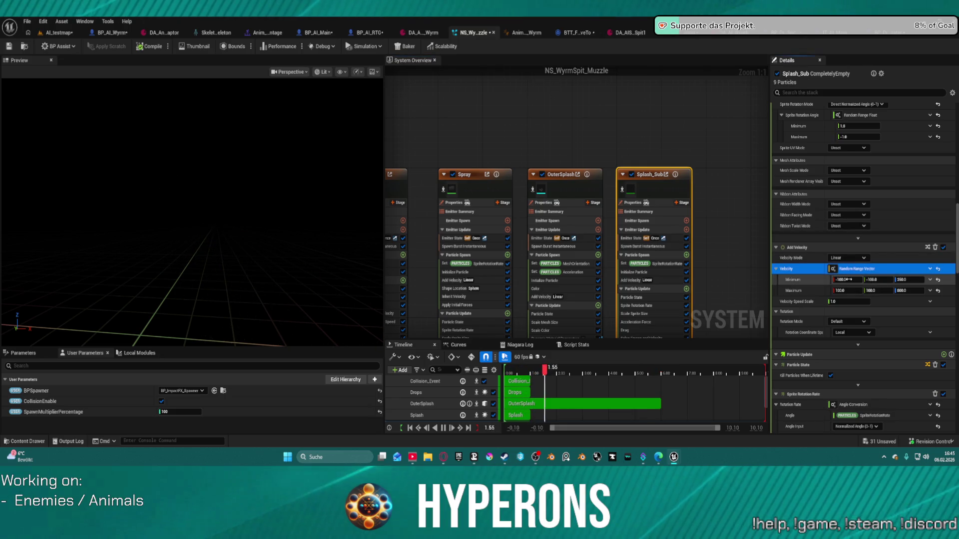
text(250)
key(Tab)
key(Tab)
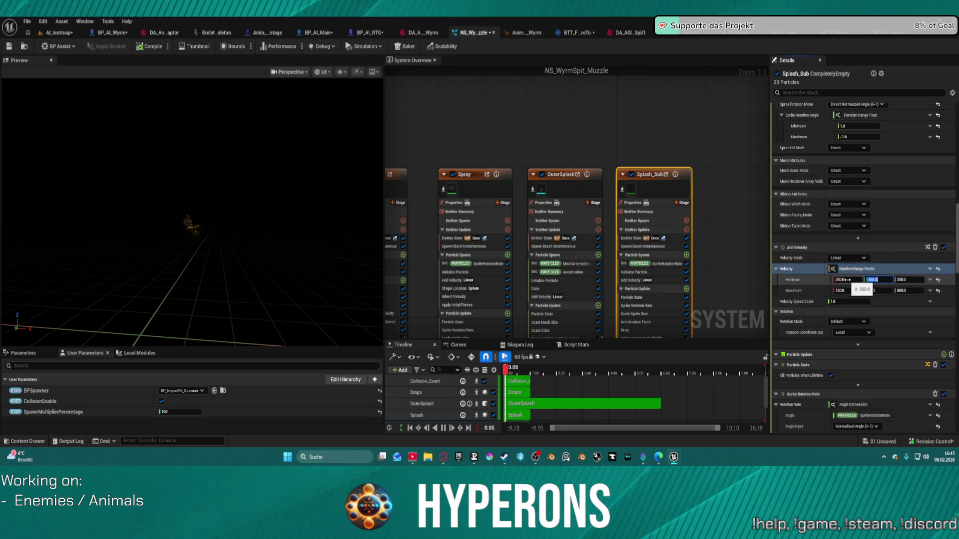
click(849, 290)
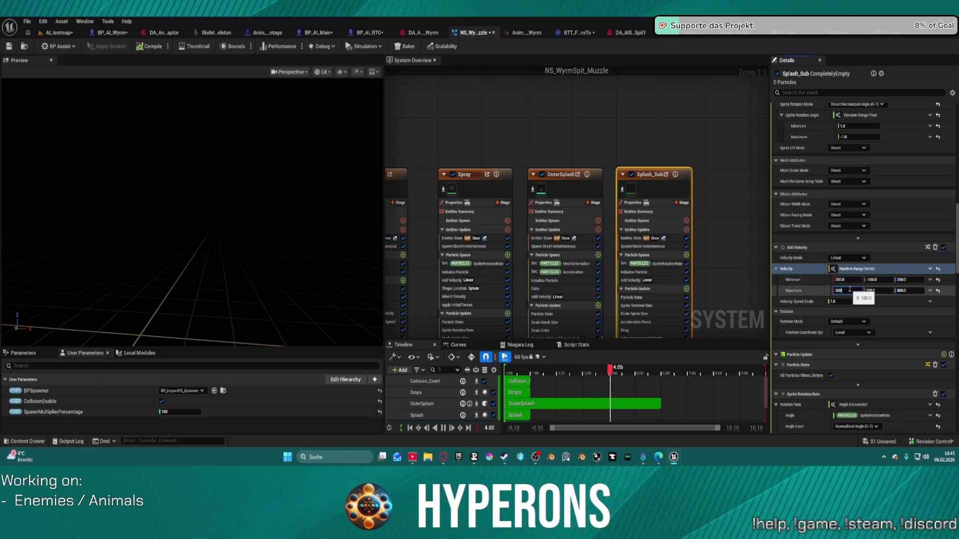
key(Return)
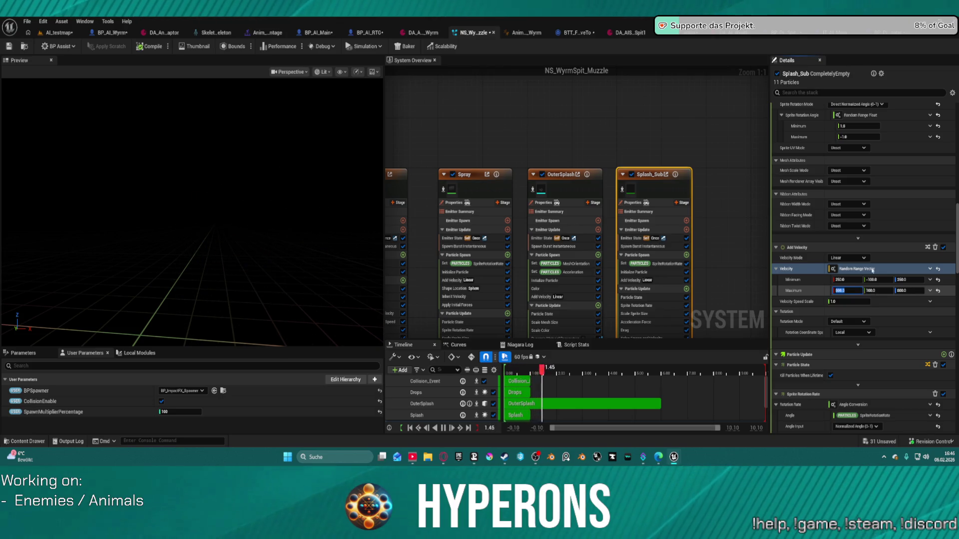
text(-100)
key(Tab)
text(100)
key(Return)
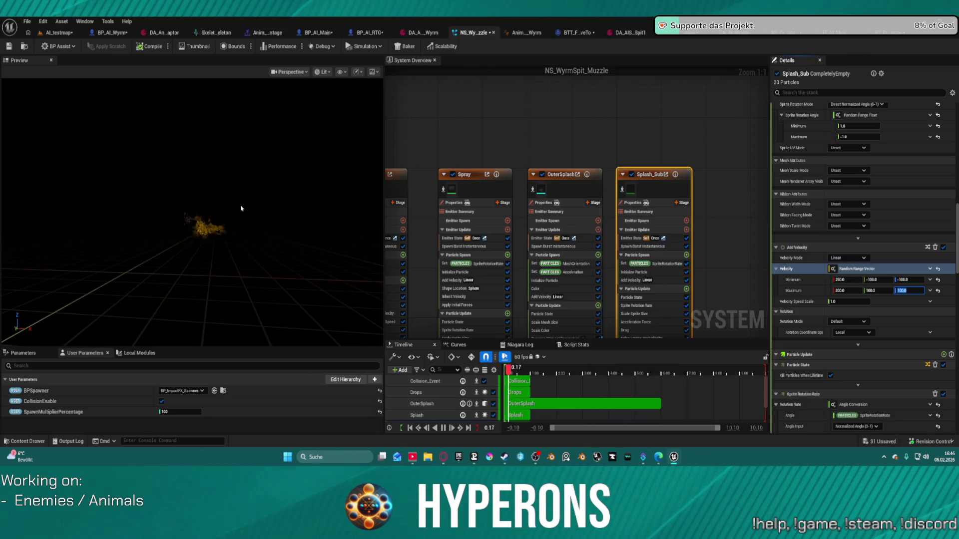
click(57, 33)
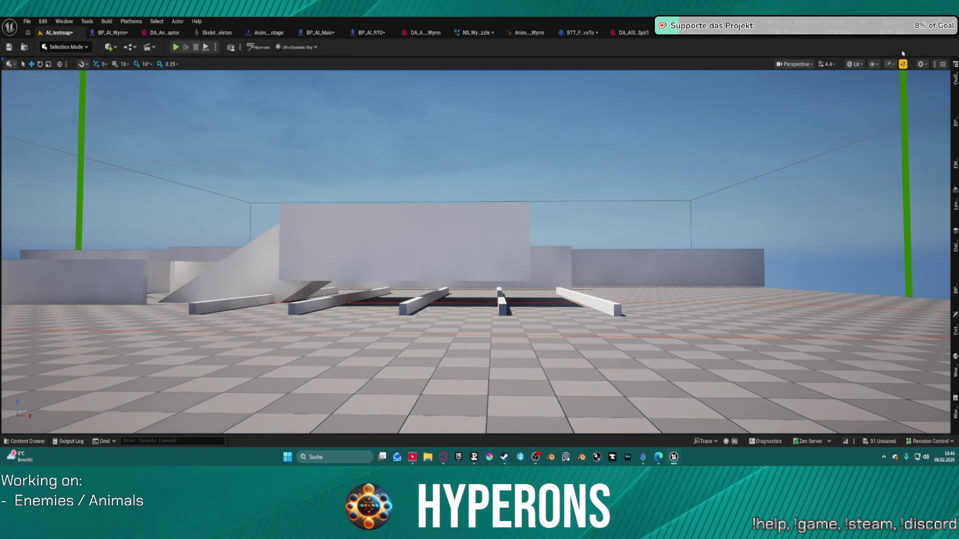
Step: Set BP_Proj_WyrmSpit's MuzzleNiagara to NS_WyrmSpit_Muzzle, go back to AI_testmap, and start play-in-editor
click(793, 33)
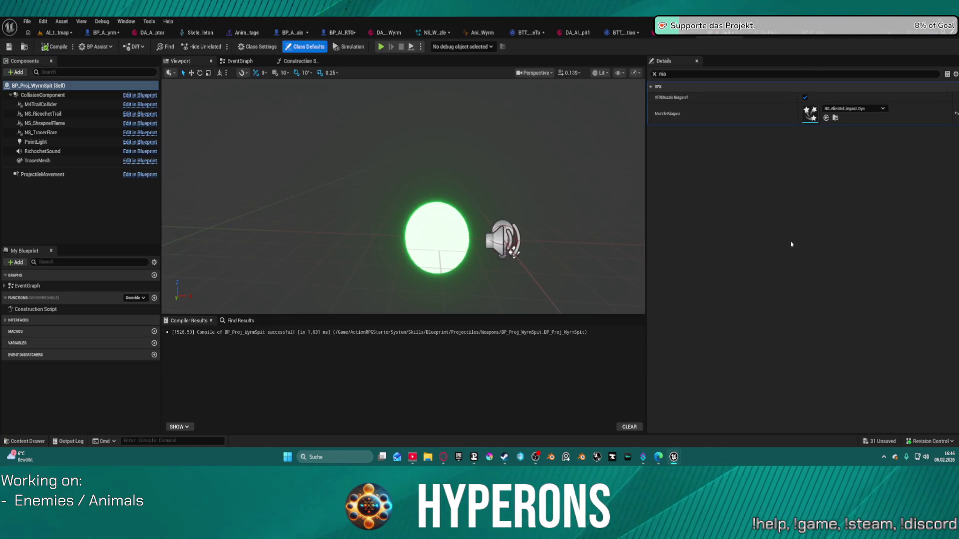
click(826, 118)
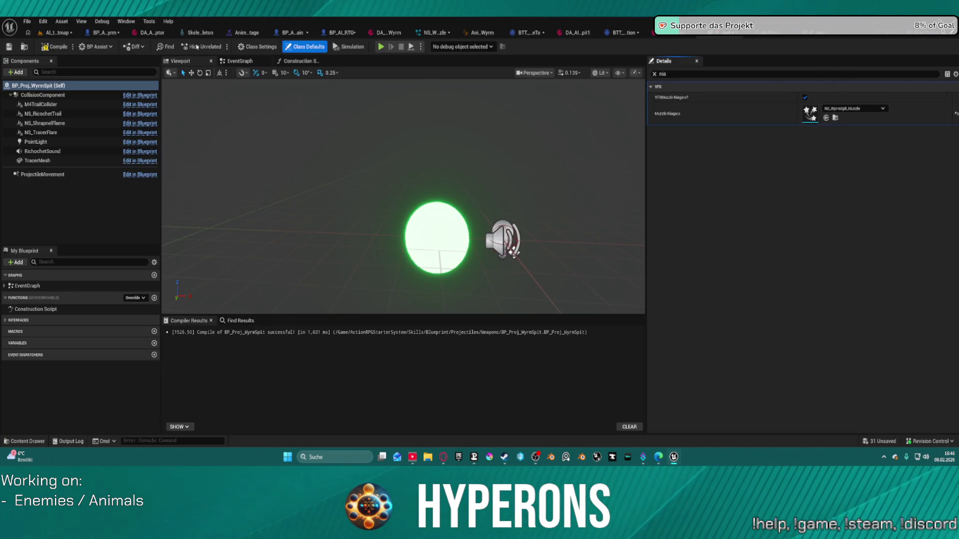
click(58, 33)
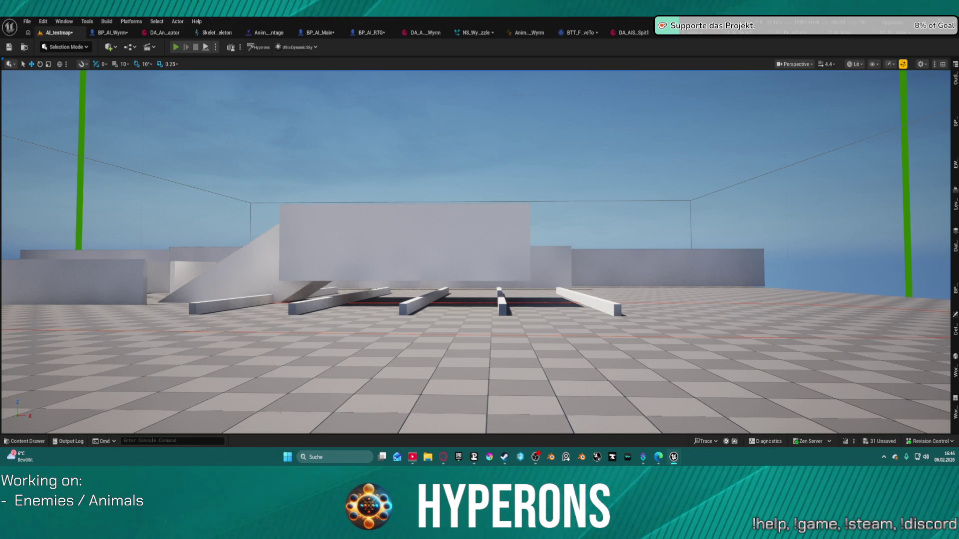
key(alt+p)
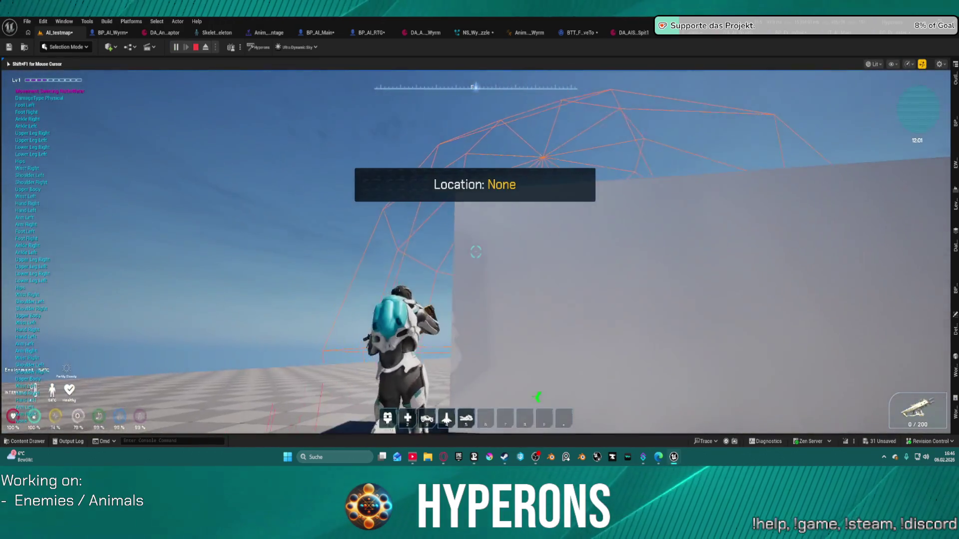
key(space)
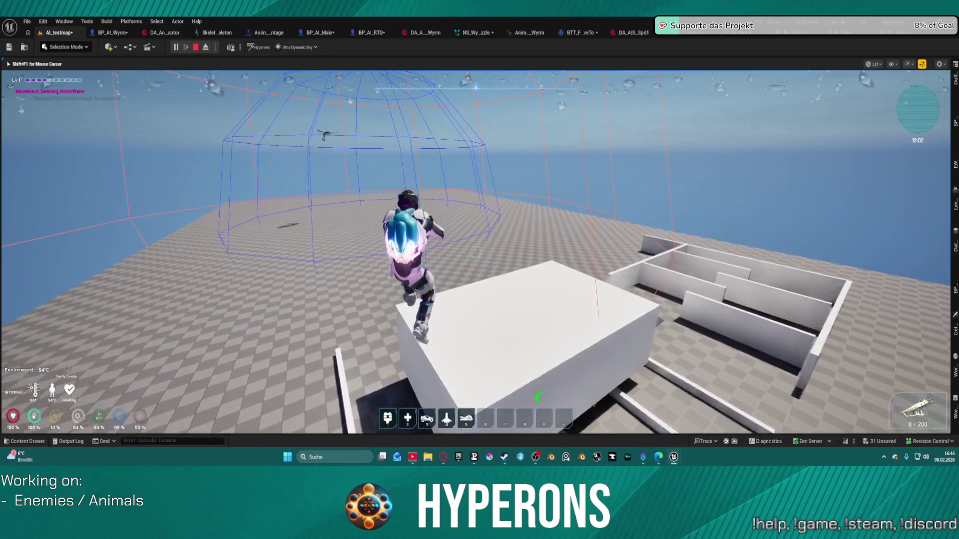
key(w)
key(space)
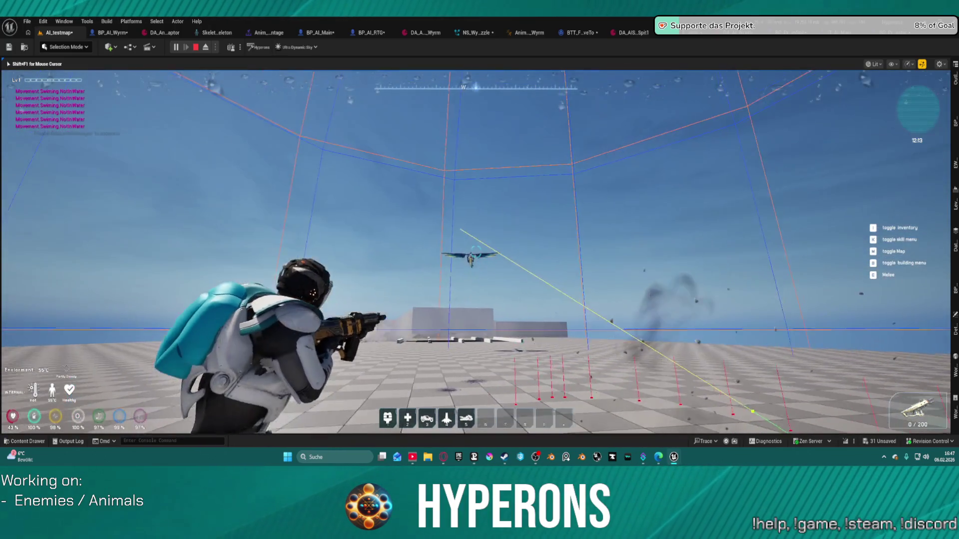
key(w)
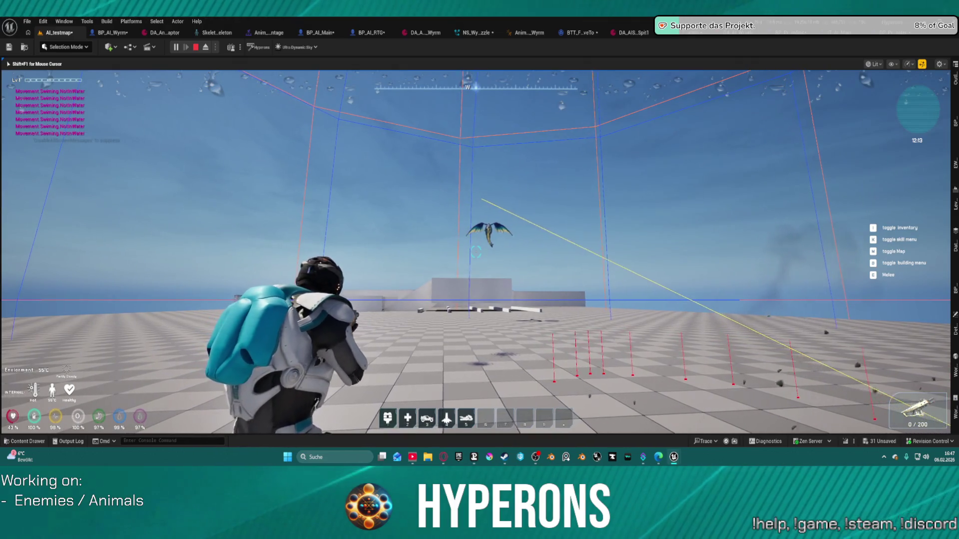
key(Escape)
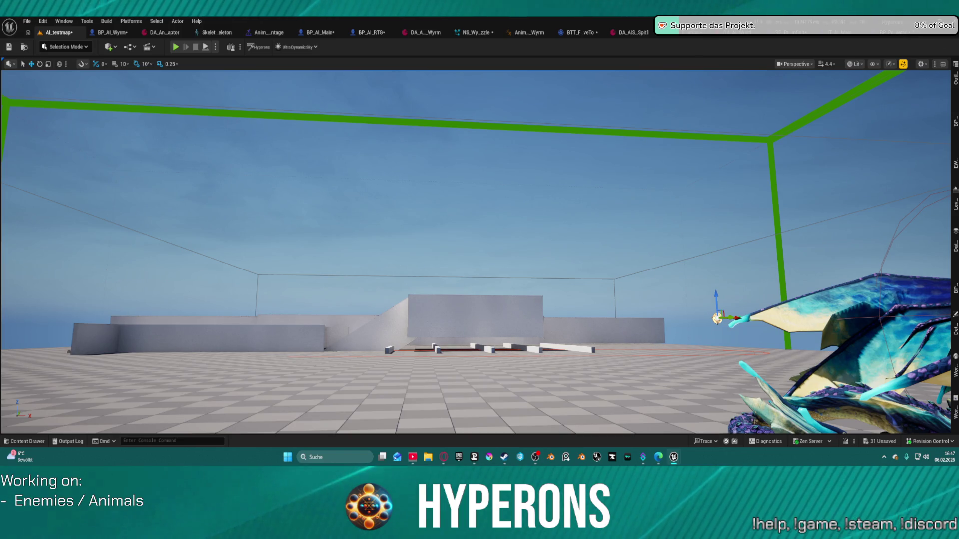
click(513, 37)
click(56, 33)
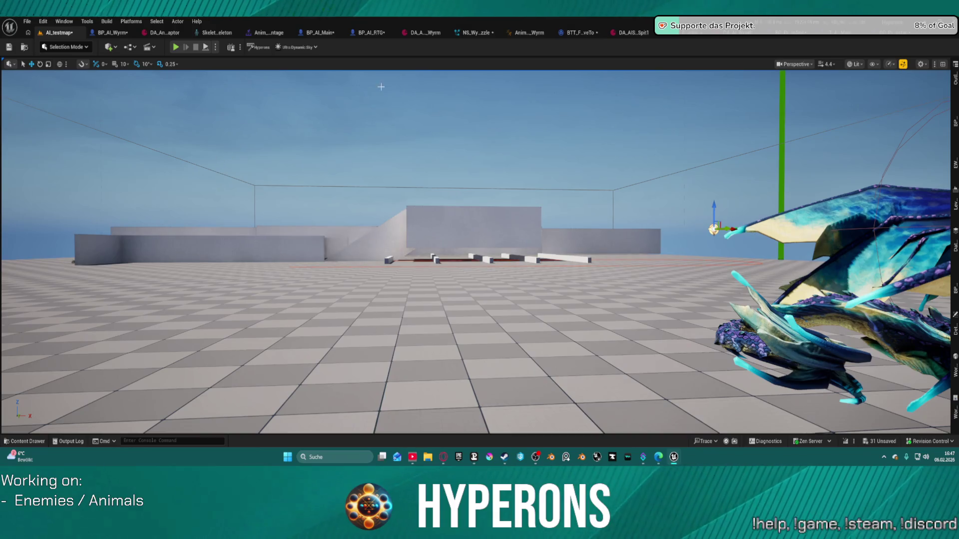
Step: Bring up the Content Drawer over AI_testmap and enlarge it to show the Weapons assets
click(473, 33)
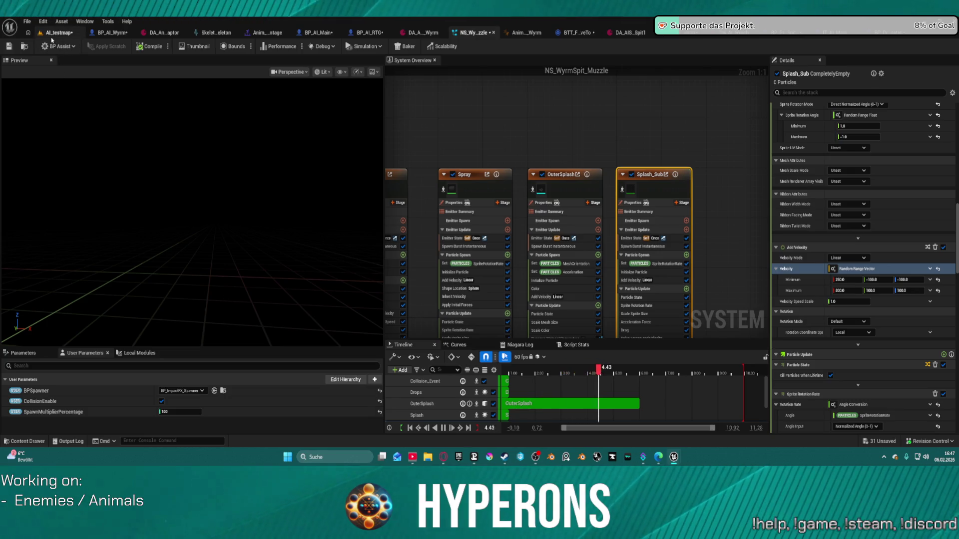
key(ctrl+space)
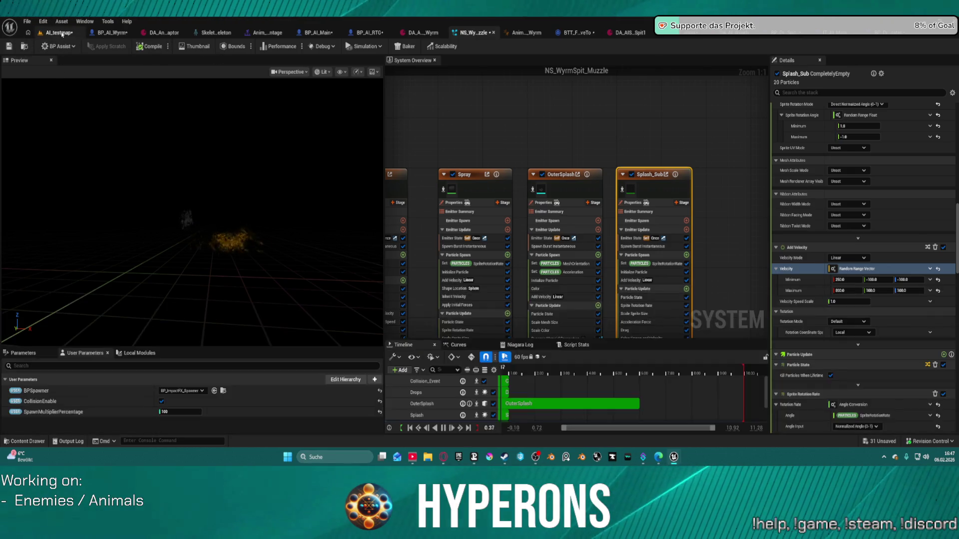
click(58, 32)
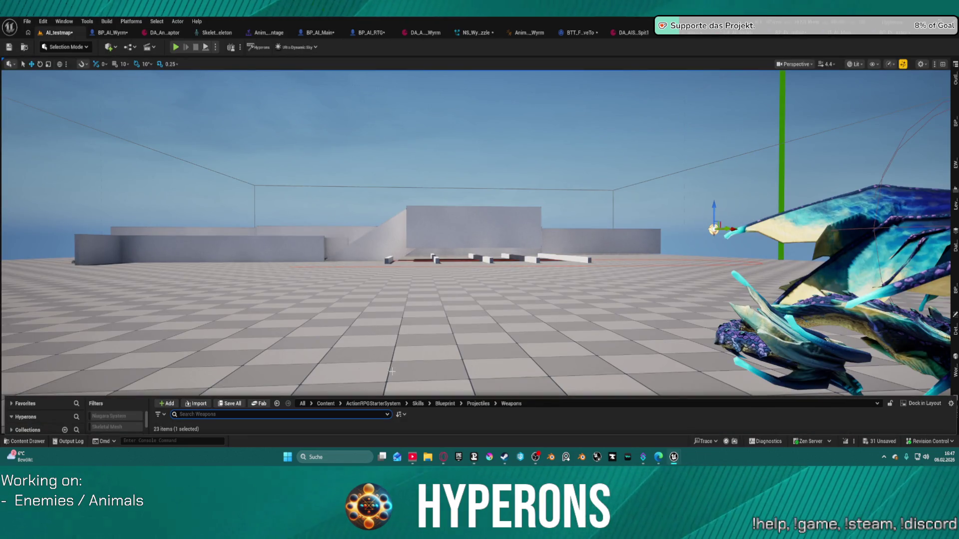
drag(396, 401, 395, 275)
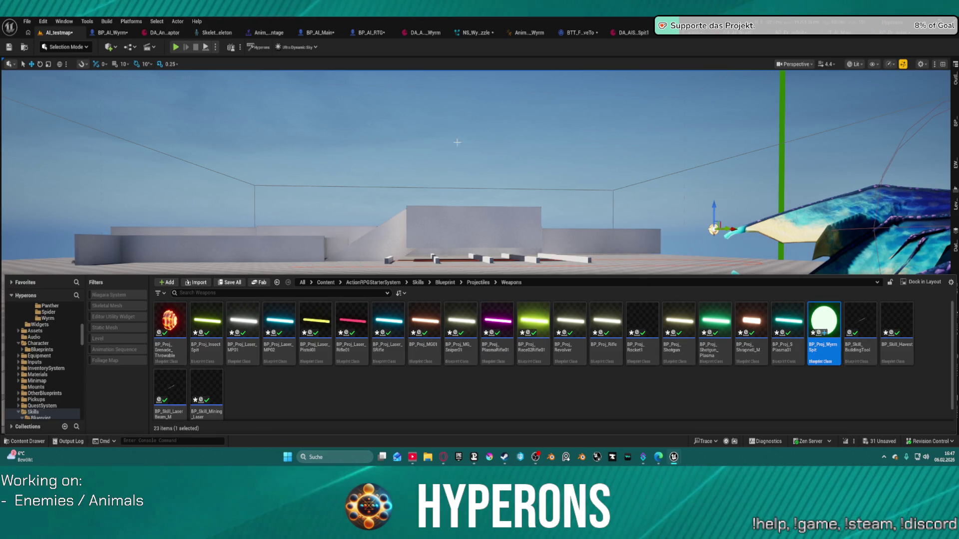
key(ctrl+space)
Step: Place a BP_Proj_WyrmSpit actor in the level and raise it above the floor near the Wyrm
drag(445, 297, 452, 331)
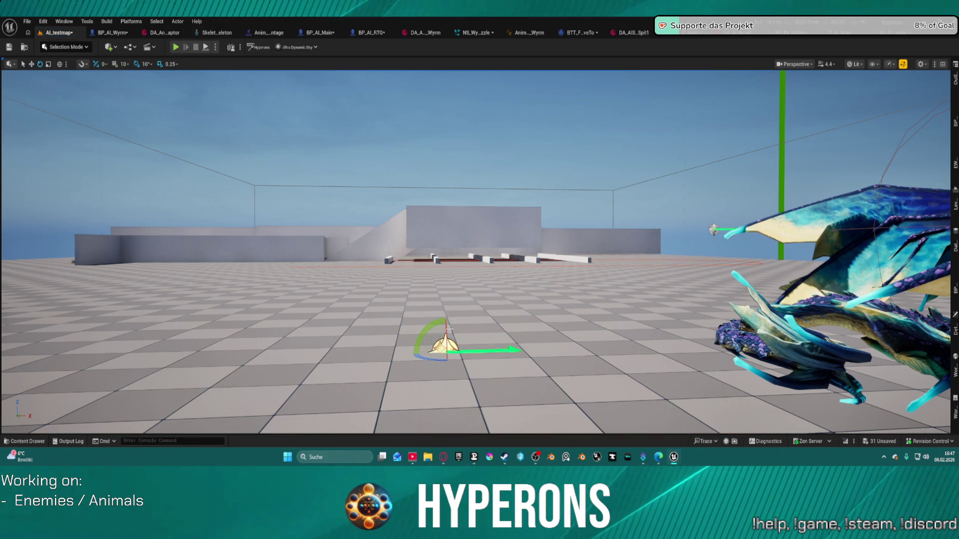
mouse_move(447, 325)
mouse_down()
mouse_move(446, 200)
mouse_move(478, 218)
mouse_up()
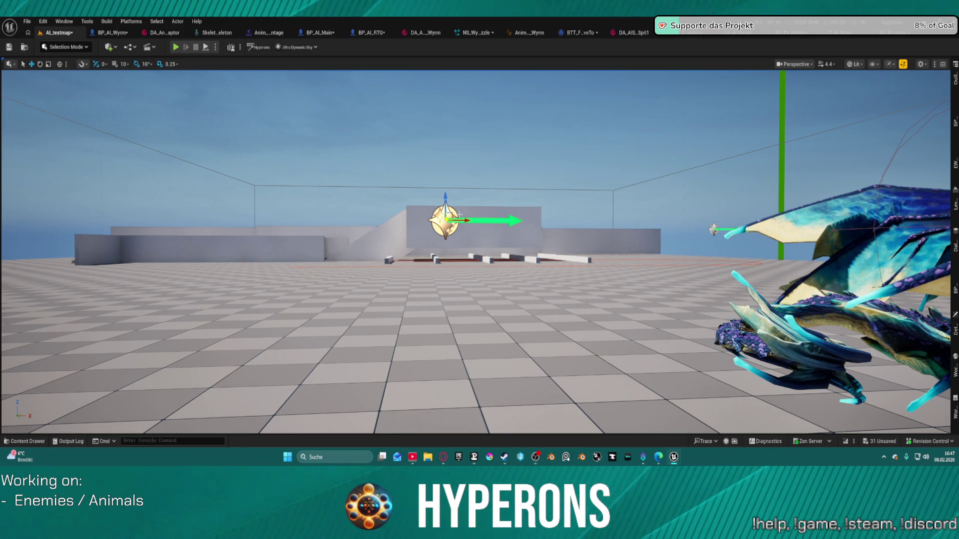
key(Delete)
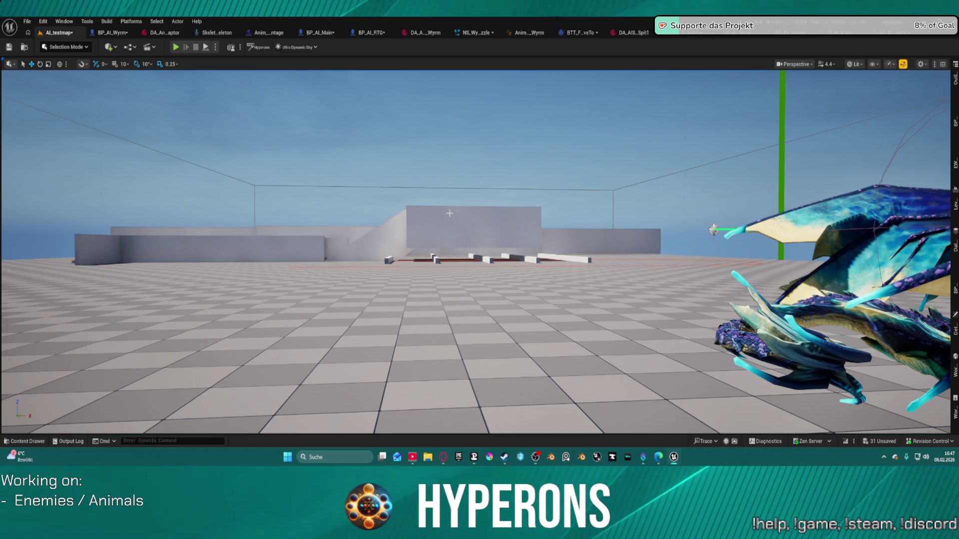
key(ctrl+z)
scroll(450, 213, up, 1)
mouse_move(475, 252)
mouse_down()
mouse_move(476, 189)
mouse_move(450, 259)
mouse_move(439, 220)
mouse_move(459, 250)
mouse_move(459, 219)
mouse_up()
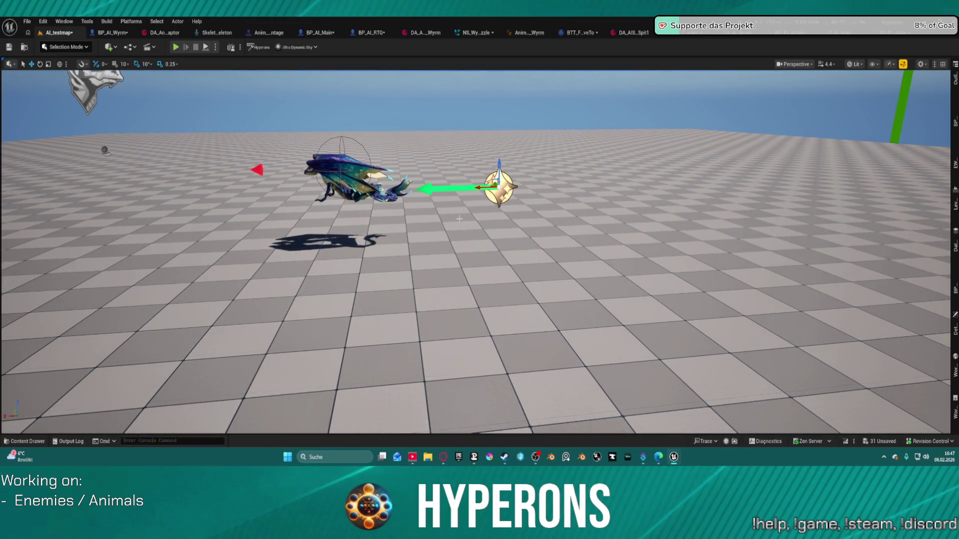
Step: Delete and restore the projectile actor to replay its particle effect, then frame it
key(Delete)
key(ctrl+z)
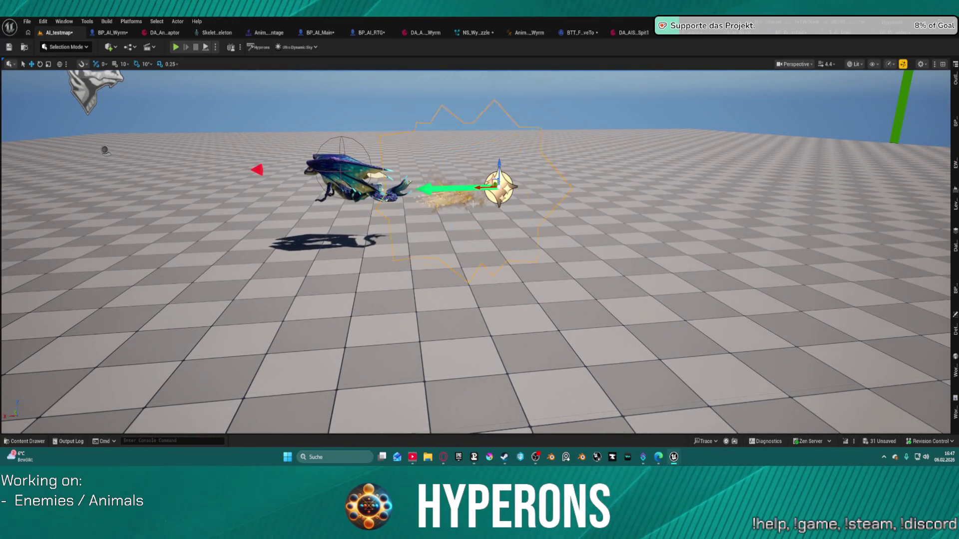
key(Delete)
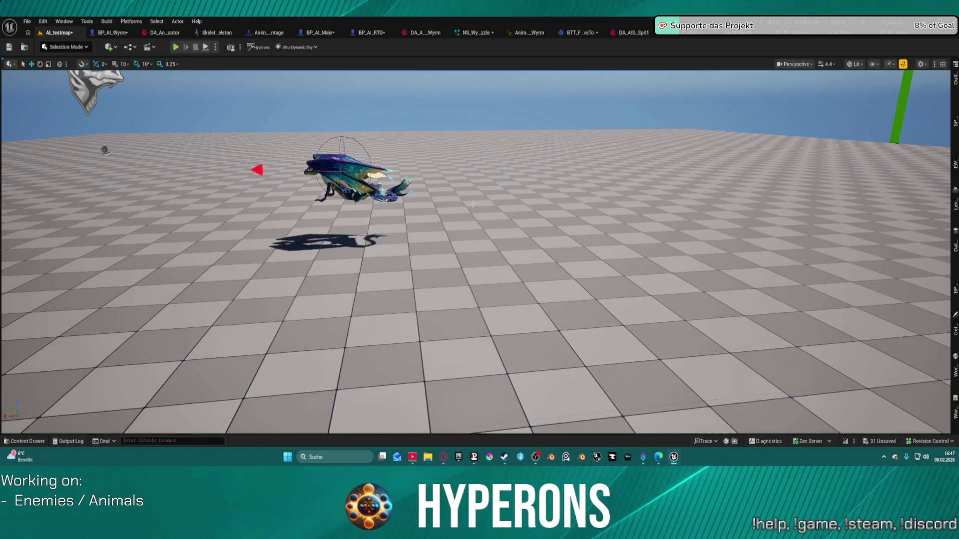
key(ctrl+z)
mouse_move(459, 219)
mouse_down()
mouse_move(489, 179)
mouse_move(500, 195)
mouse_up()
key(f)
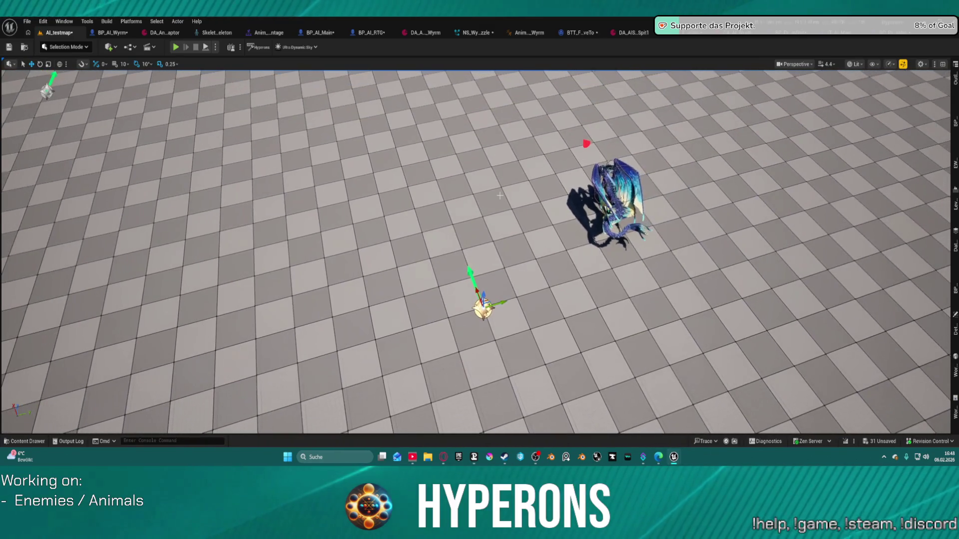
Step: Replay the effect once more by deleting and undoing the actor, then view the NS_WyrmSpit_Muzzle system
key(Delete)
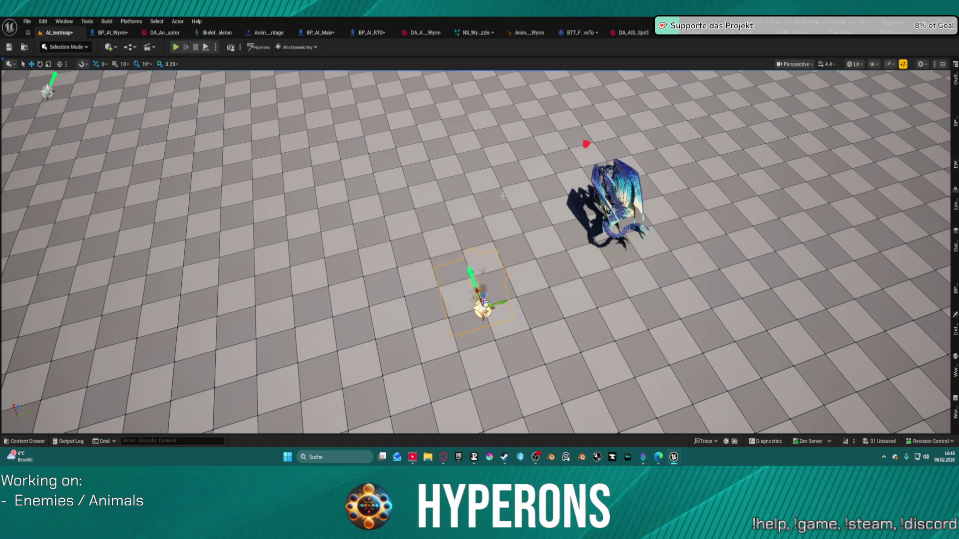
key(Delete)
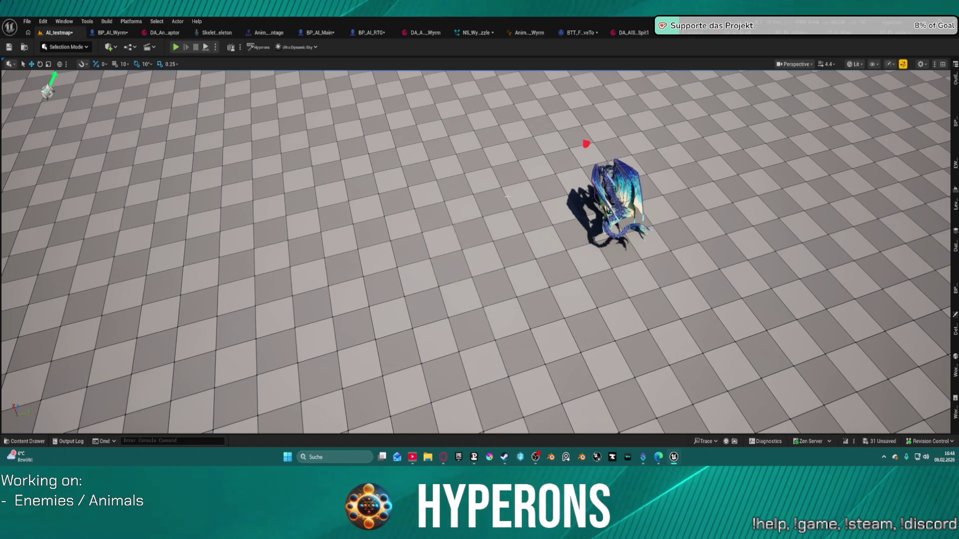
key(ctrl+z)
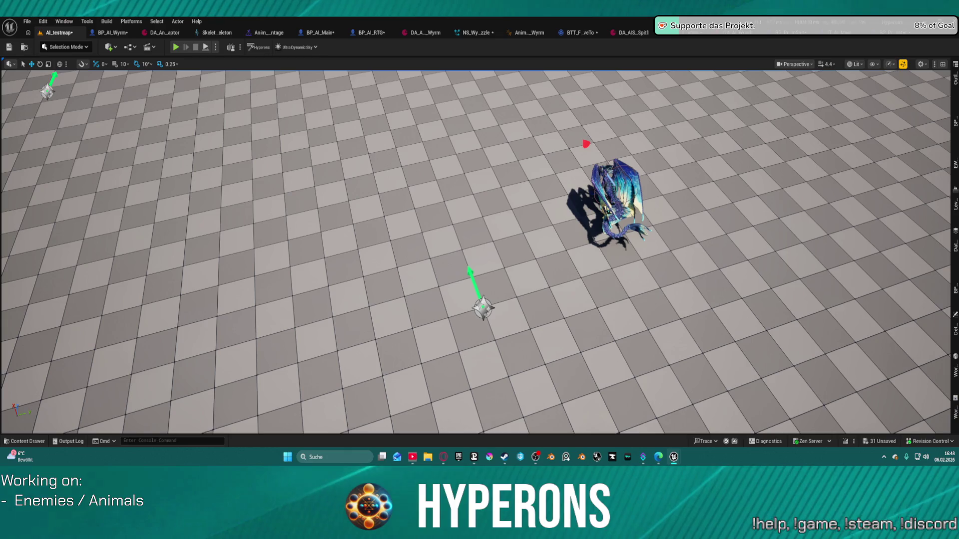
click(475, 32)
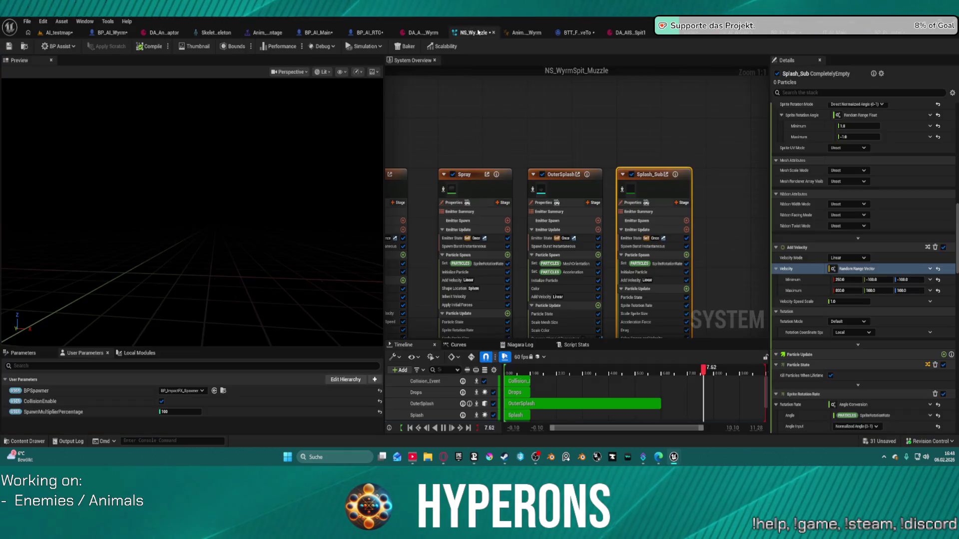
Step: Give the OuterSplash emitter's Add Velocity a minimum of 100,0,0 and a maximum of 300,0,0
click(553, 172)
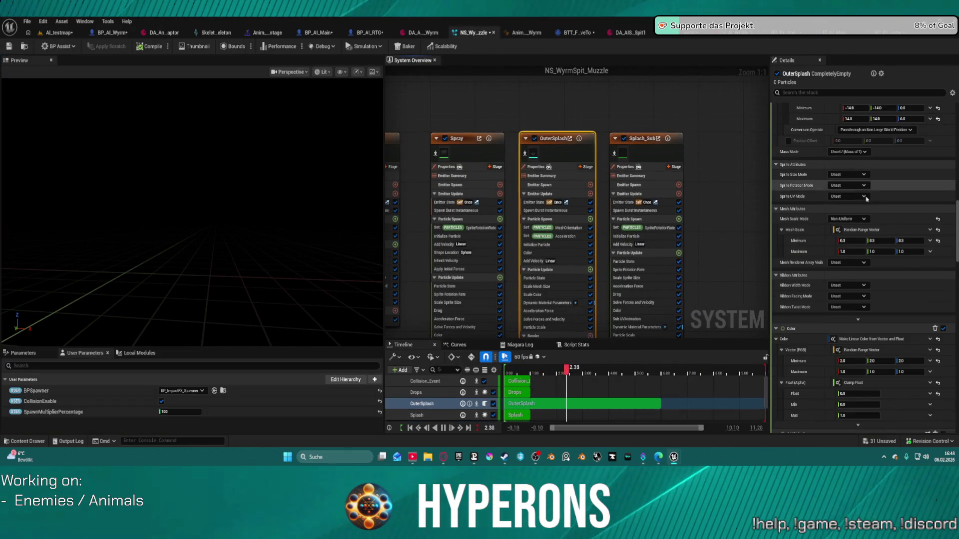
scroll(866, 209, down, 8)
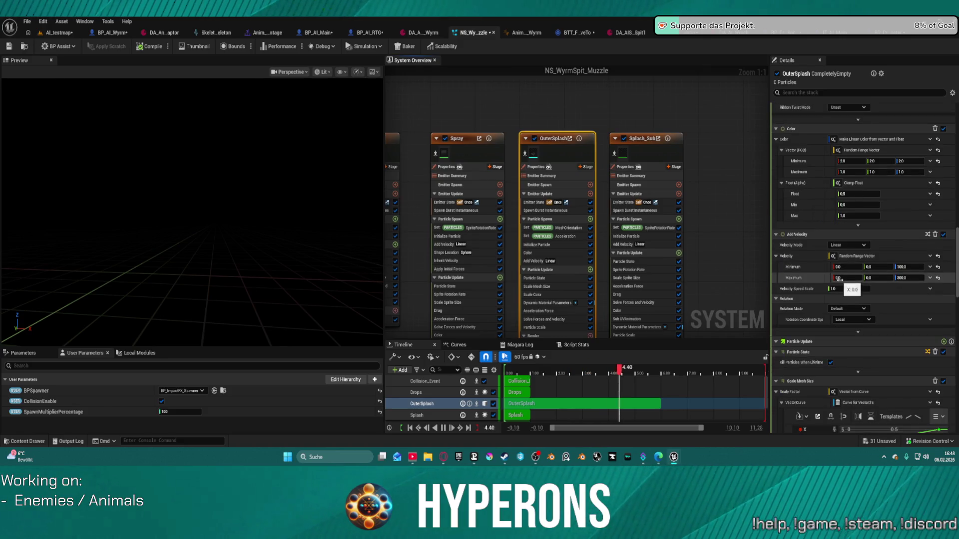
click(847, 267)
text(1)
click(856, 277)
text(500)
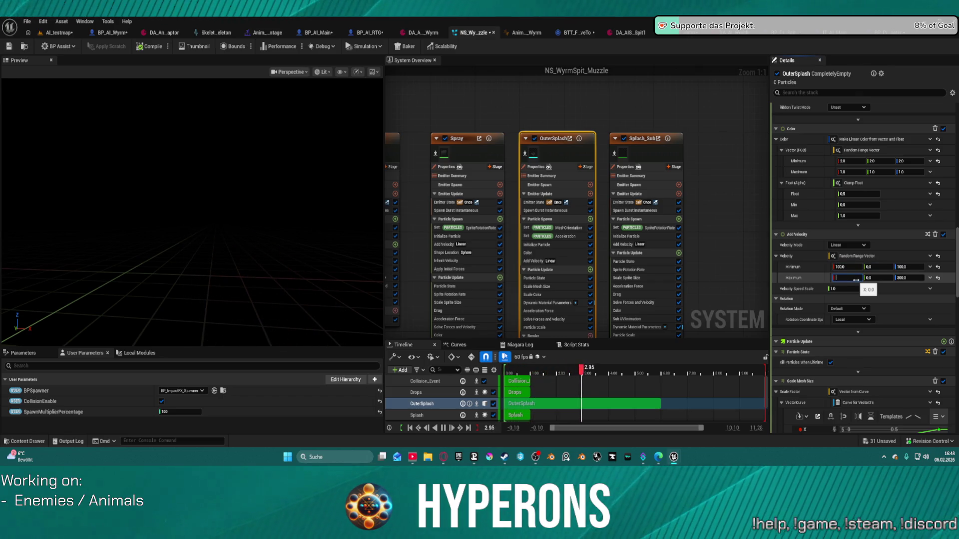
text(00)
key(Return)
text(0)
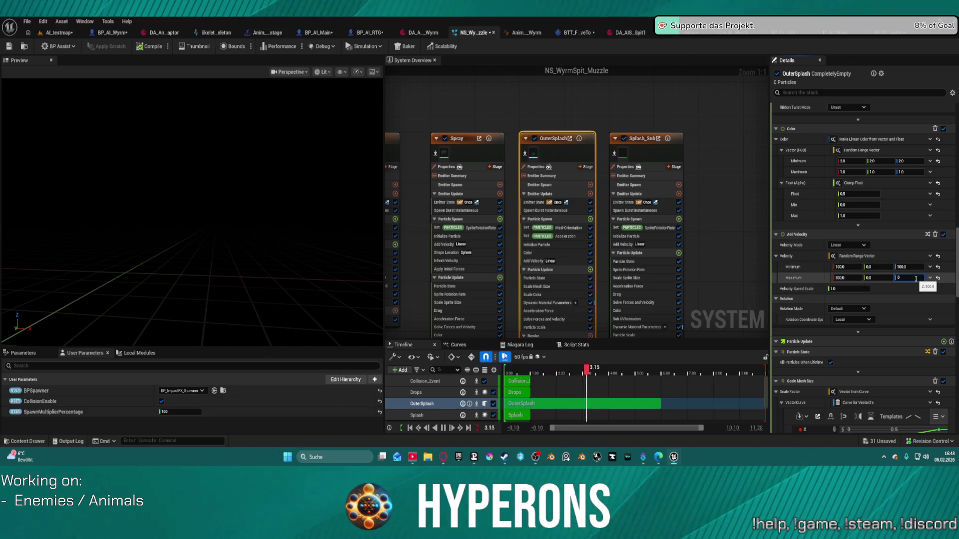
click(914, 266)
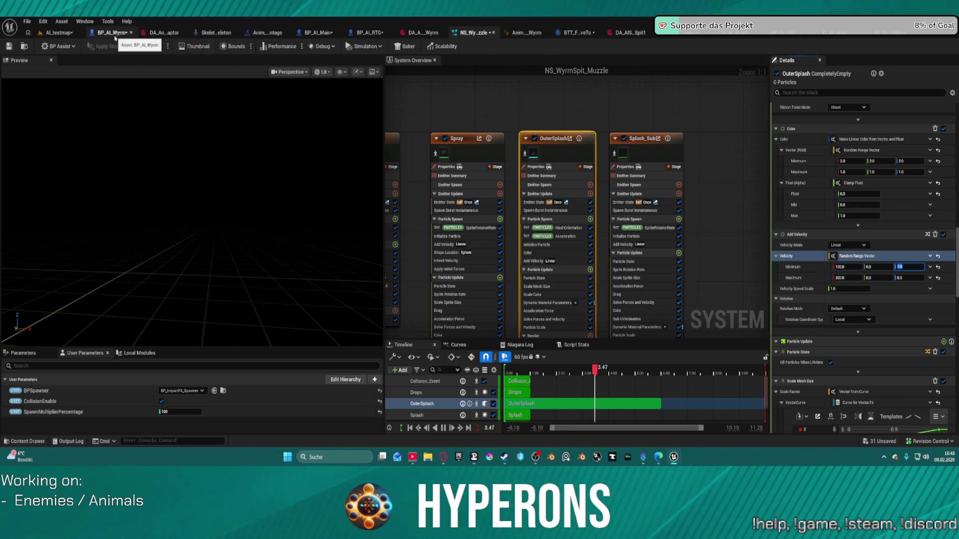
click(216, 33)
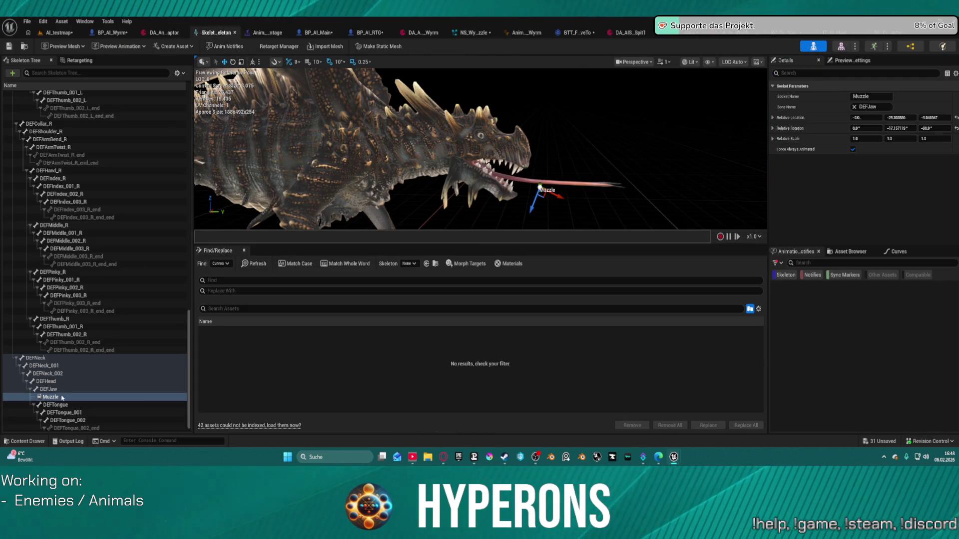
Step: Nudge the Wyrm's Muzzle socket further forward along the tongue, then return to AI_testmap
click(36, 396)
drag(560, 195, 567, 198)
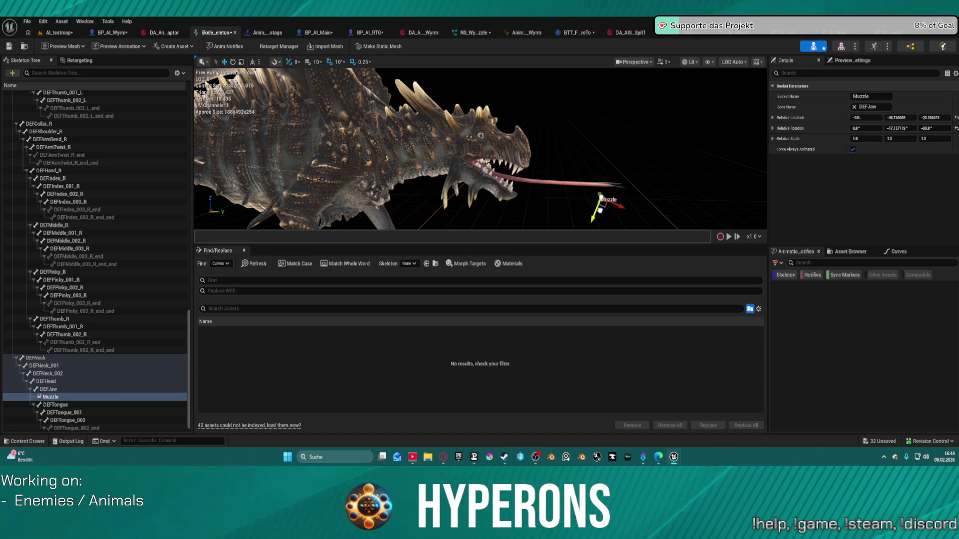
click(59, 33)
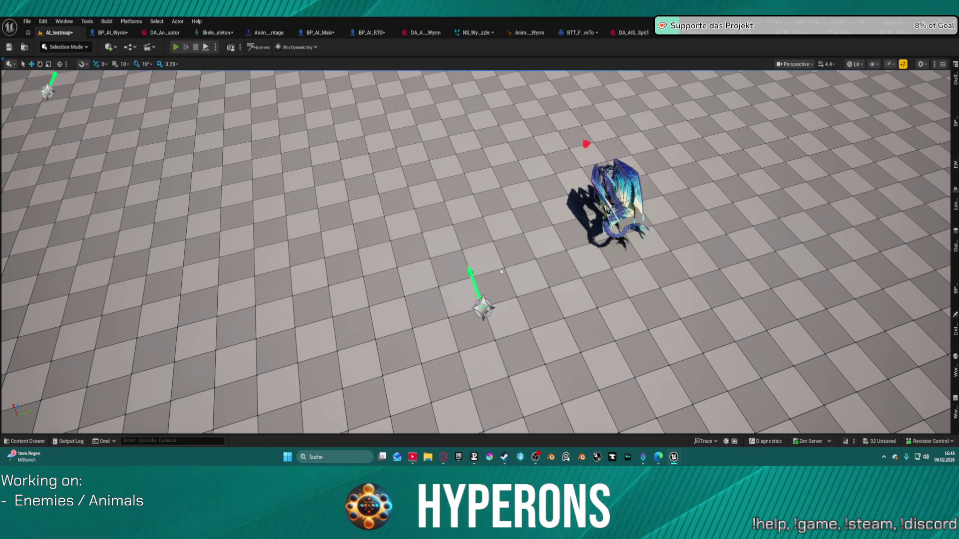
key(alt+p)
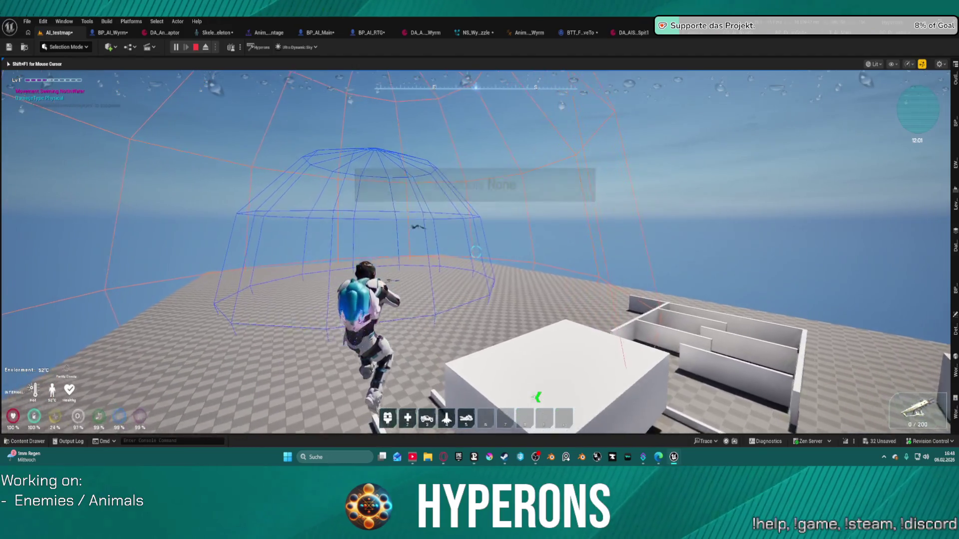
key(w)
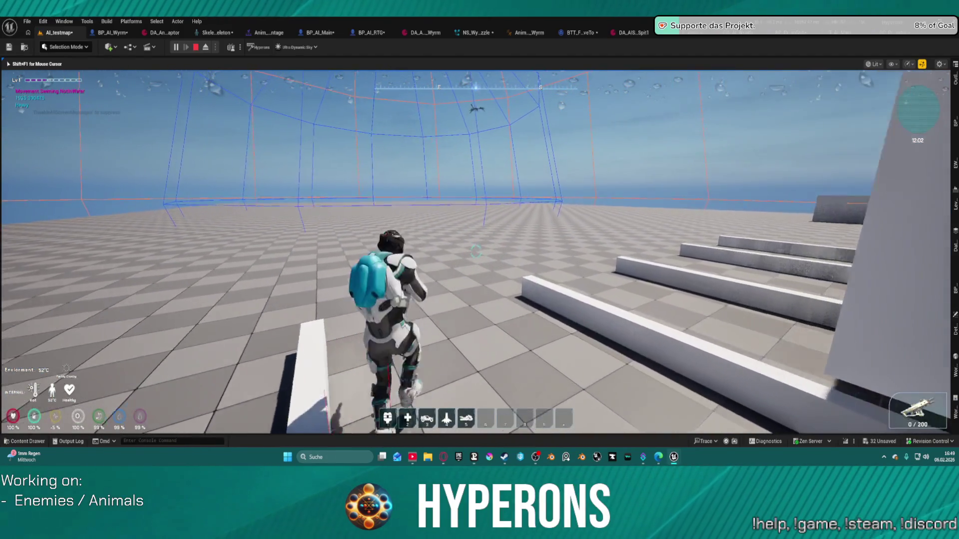
key(space)
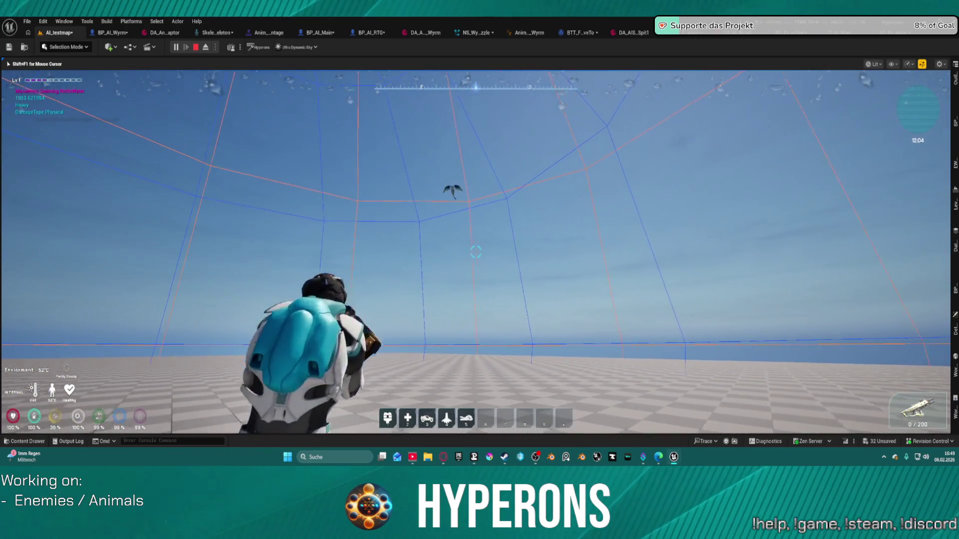
key(r)
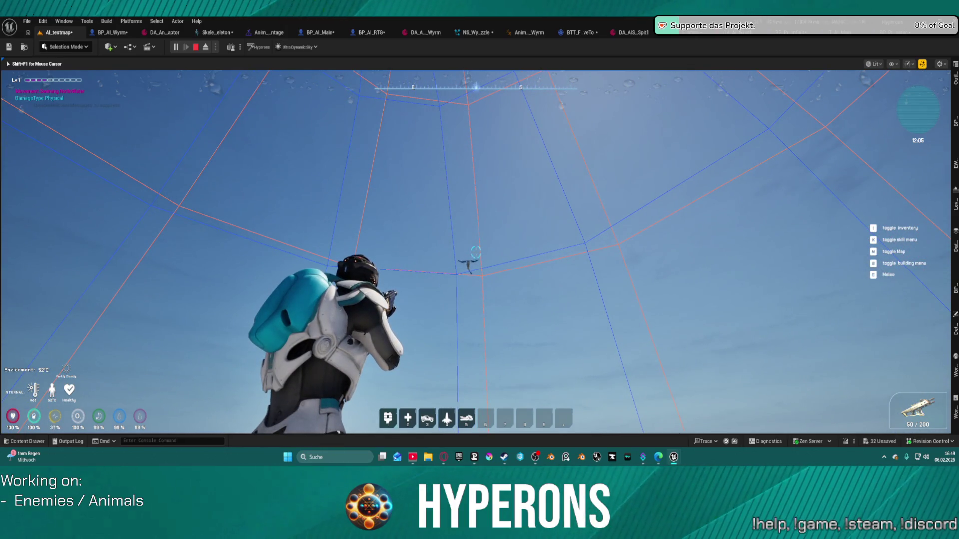
click(475, 252)
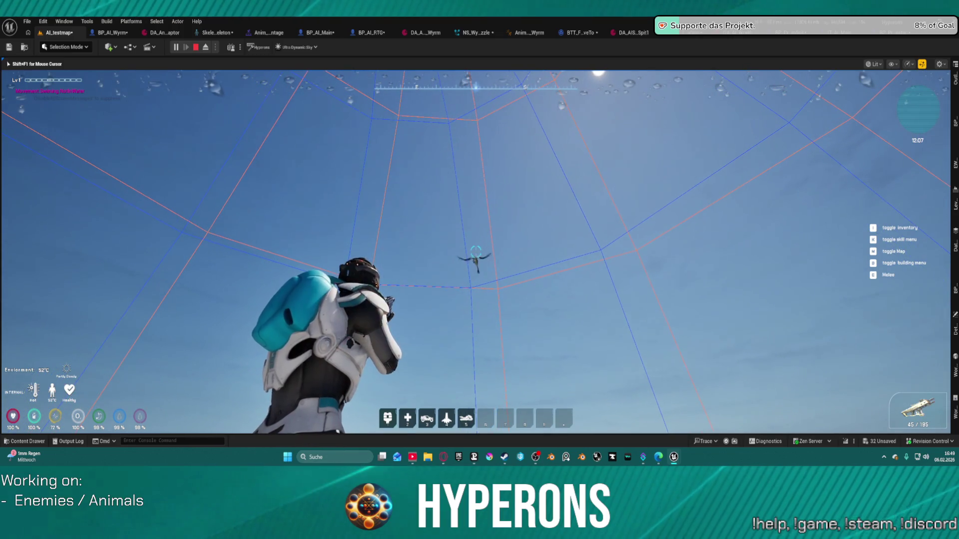
click(474, 252)
click(476, 252)
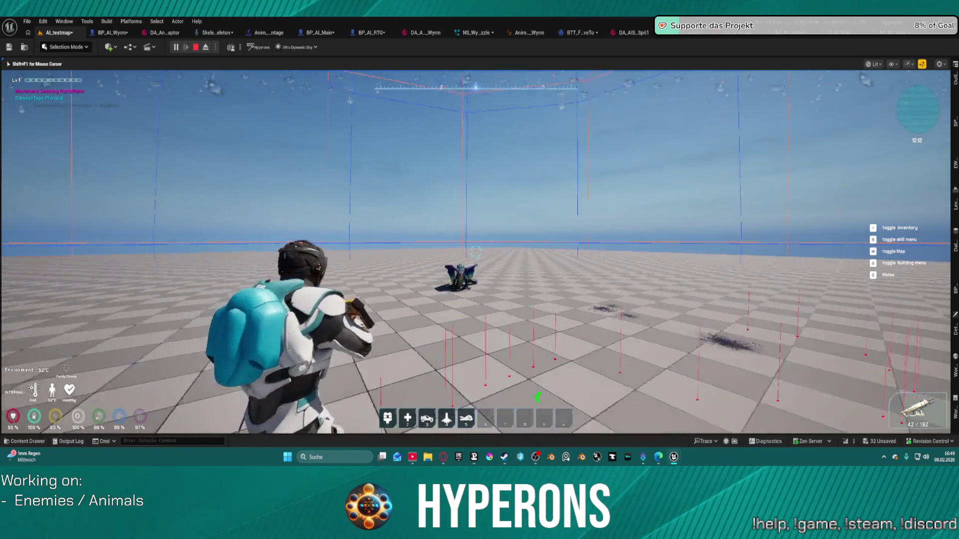
key(space)
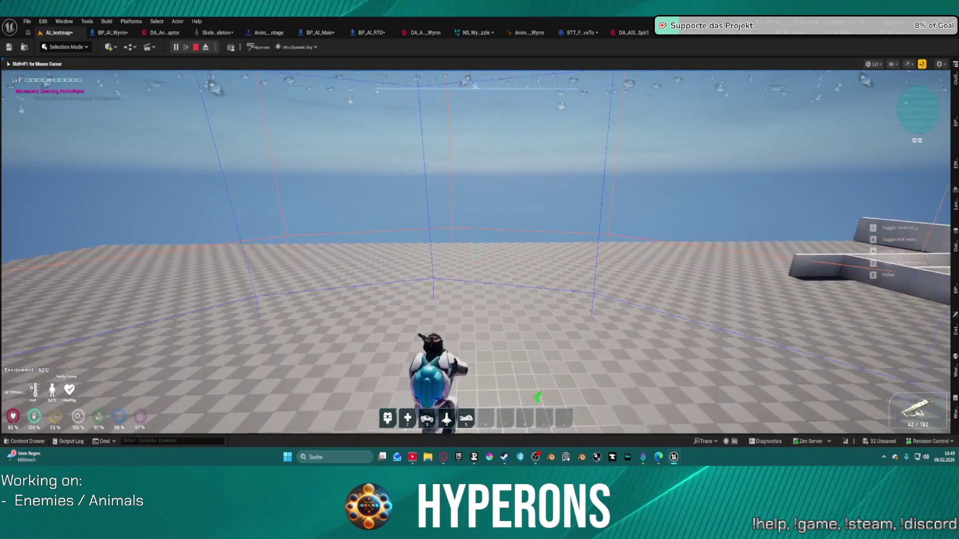
key(space)
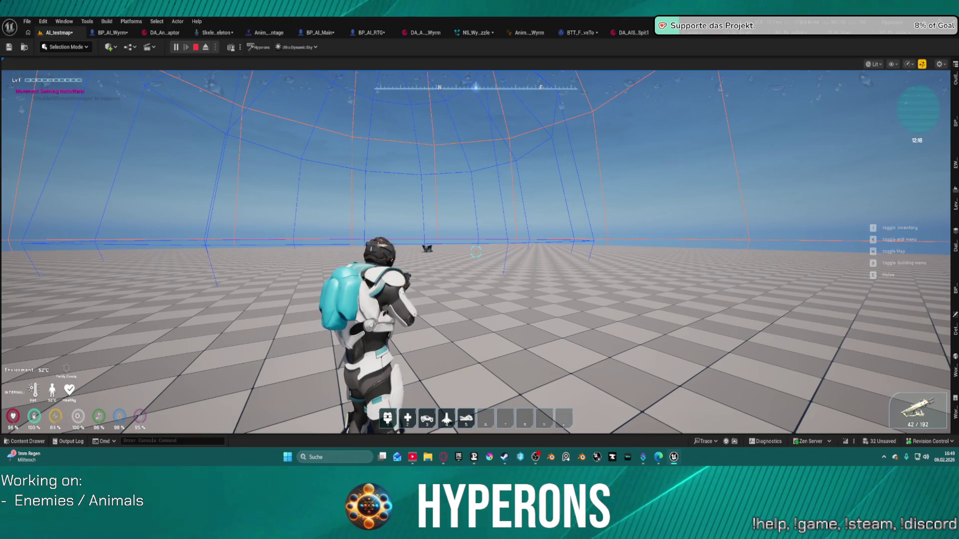
click(548, 273)
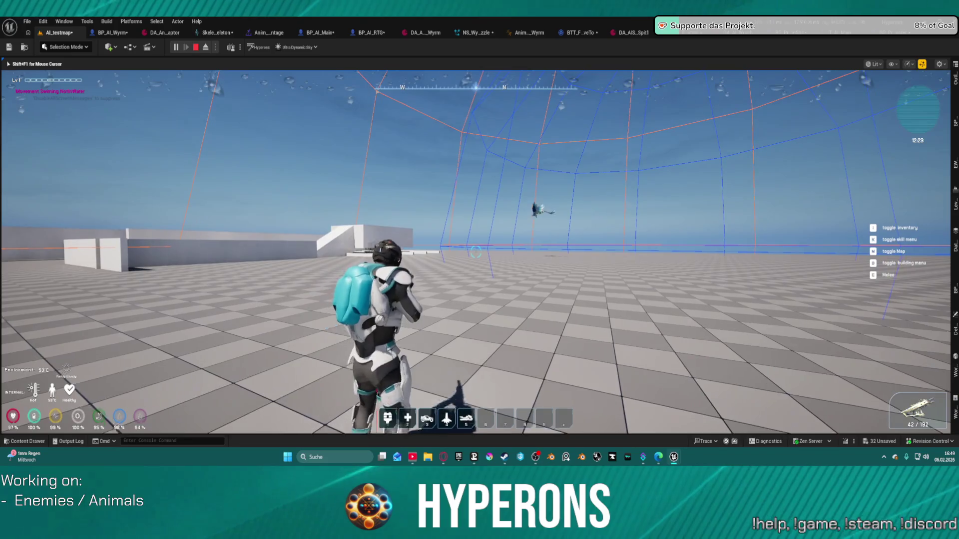
key(space)
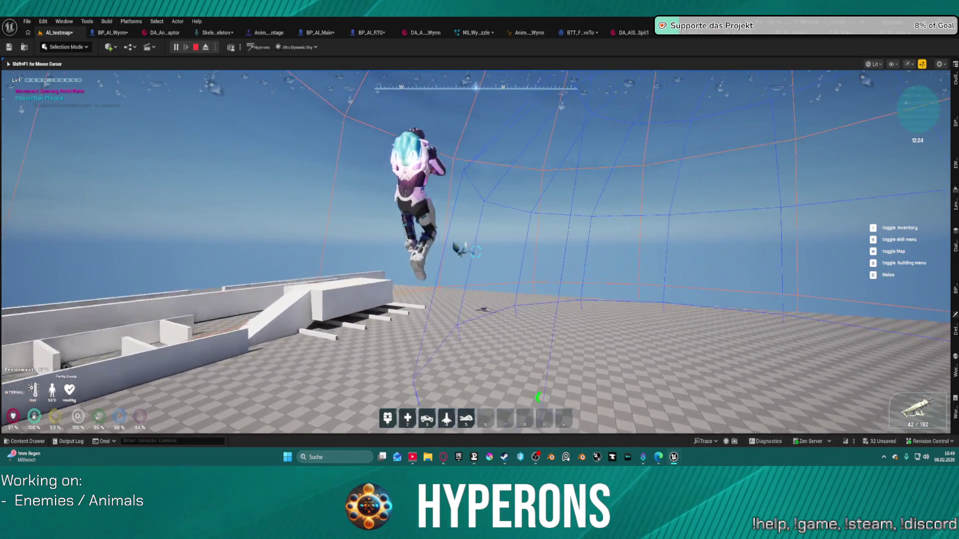
key(space)
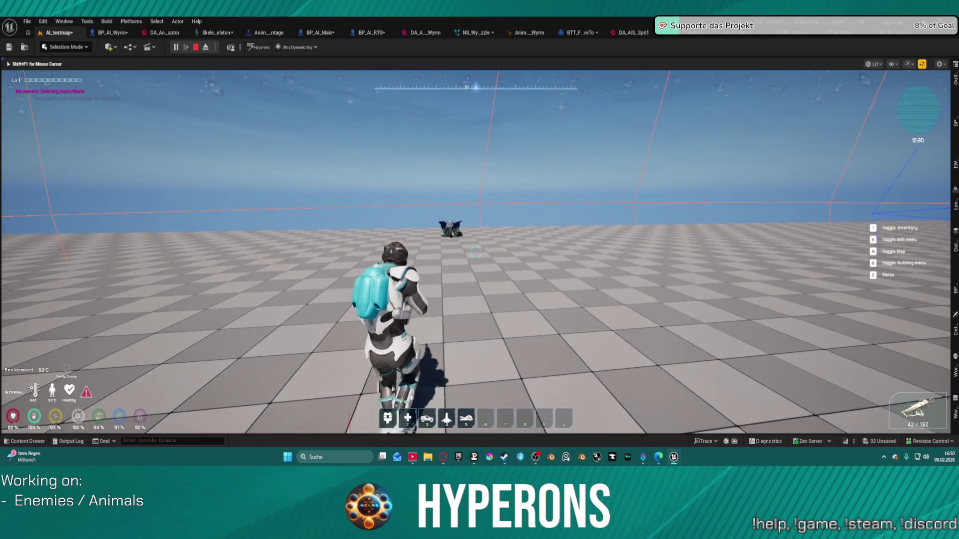
key(Escape)
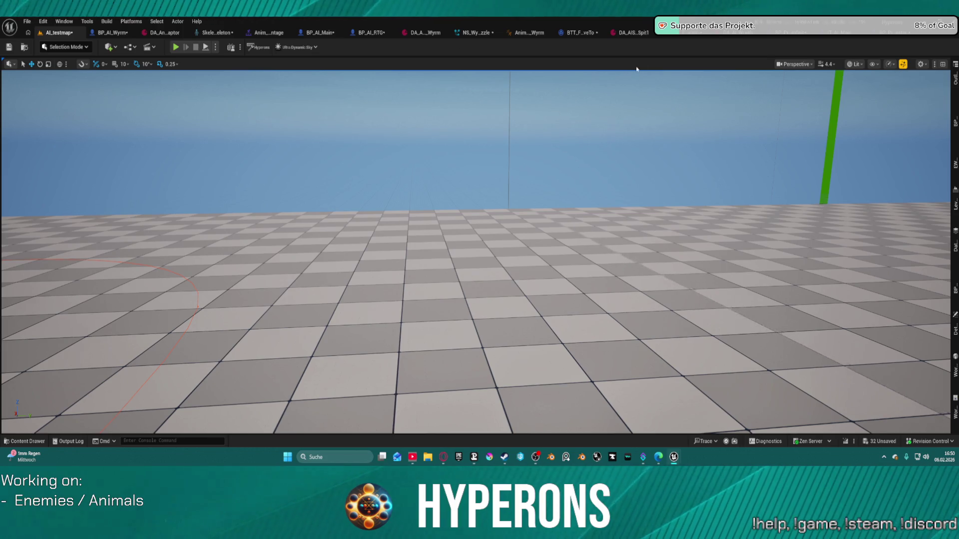
Step: Check BP_Proj_WyrmSpit's muzzle Niagara, then go to the Spawn System Attached node in BP_Proj_Master's EventGraph
click(793, 39)
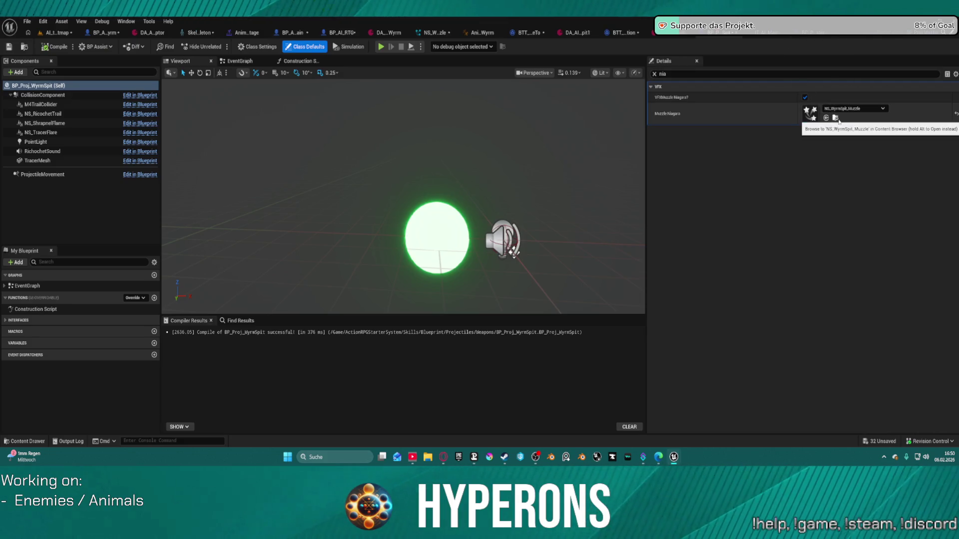
click(792, 40)
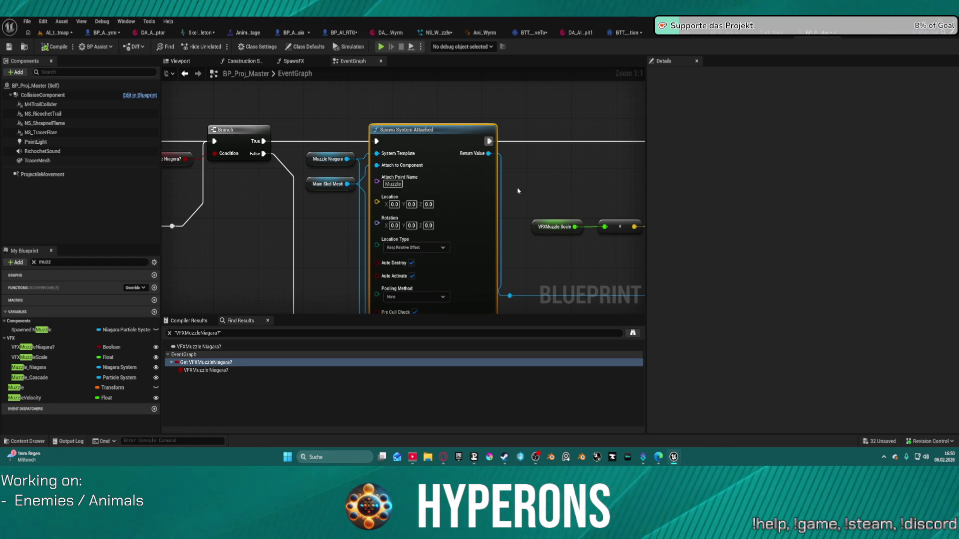
Step: Add a Muzzle variable getter node to the BP_Proj_Master event graph
click(15, 388)
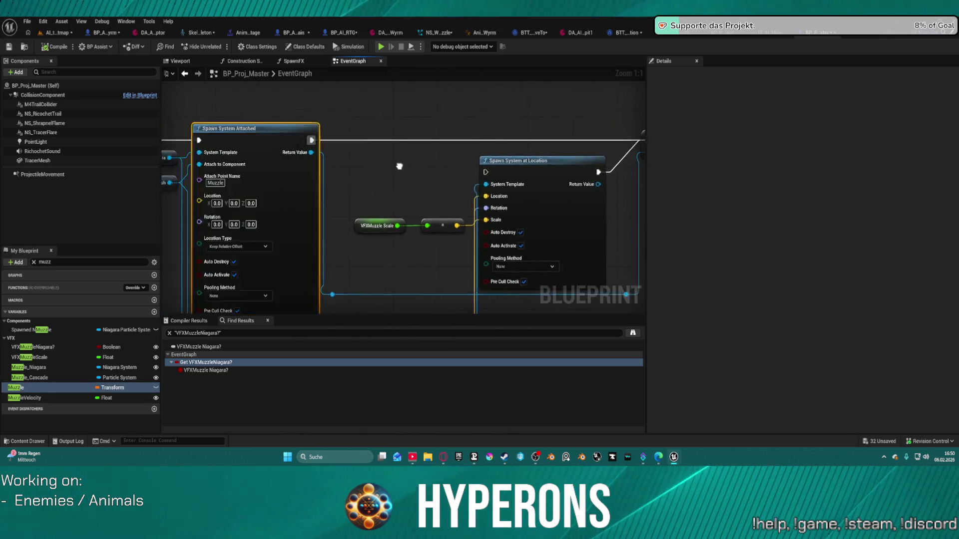
drag(449, 202, 392, 200)
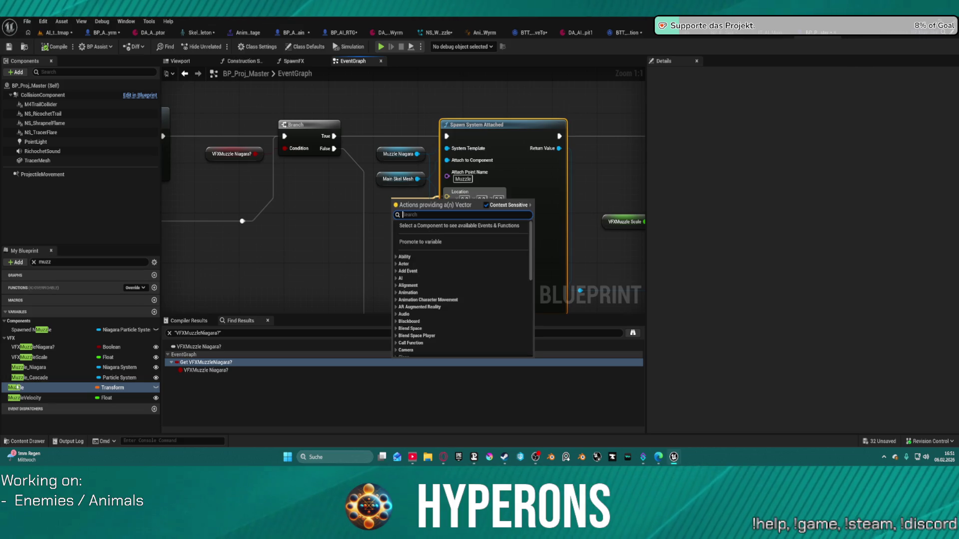
drag(127, 388, 135, 358)
drag(290, 206, 450, 196)
click(307, 219)
Step: Split the Muzzle pin and wire its location into Spawn System Attached's Location input
click(324, 212)
right_click(322, 209)
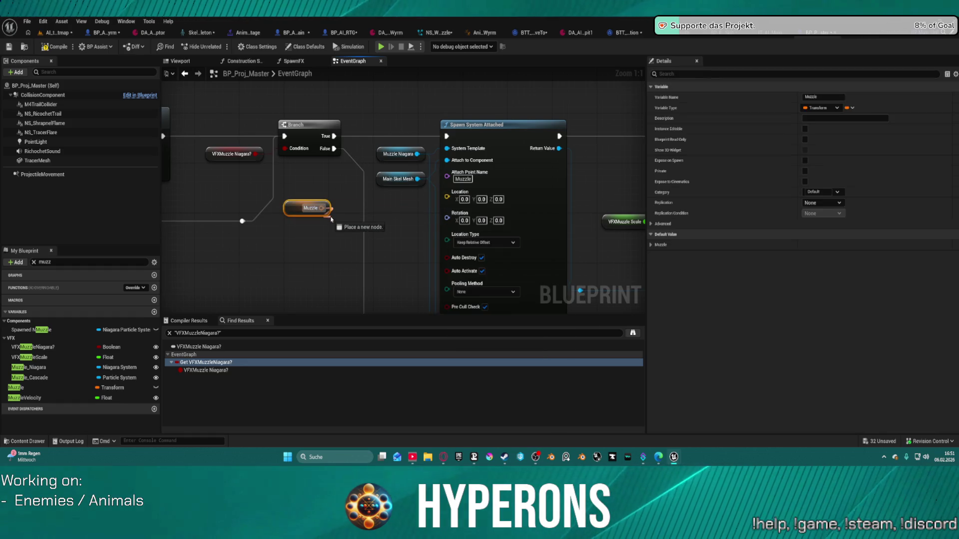
click(349, 245)
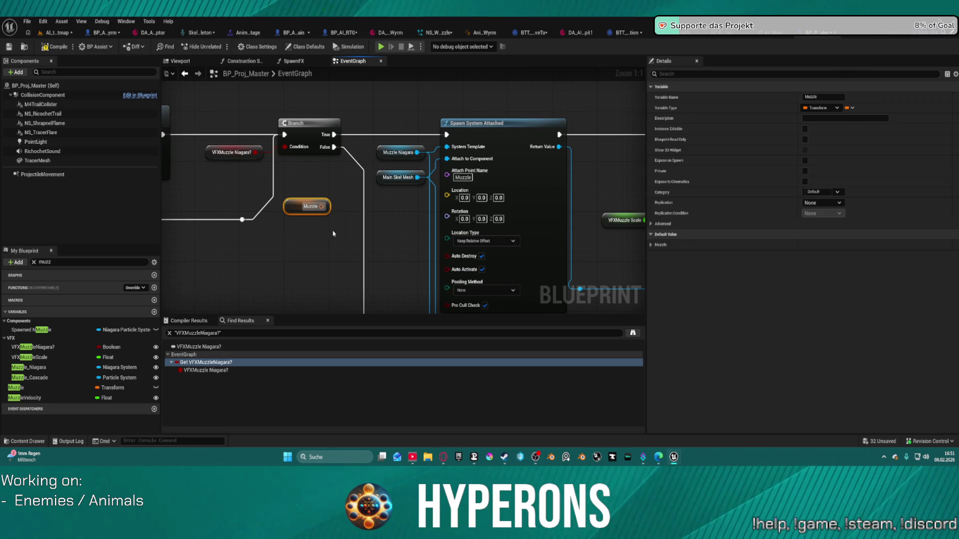
drag(326, 206, 446, 195)
click(408, 237)
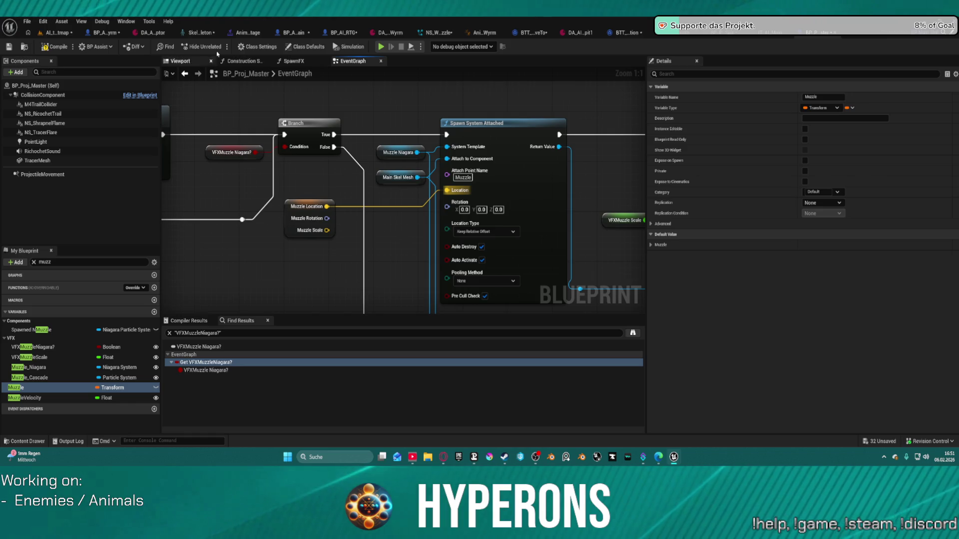
click(57, 32)
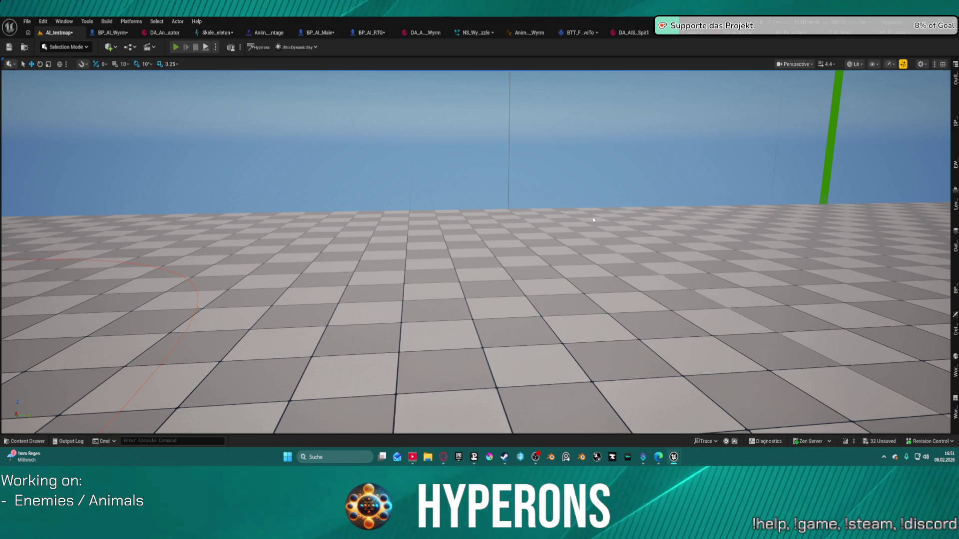
Step: Start a play-in-editor session, jump onto the block and off toward the dome, and load ammo
key(alt+p)
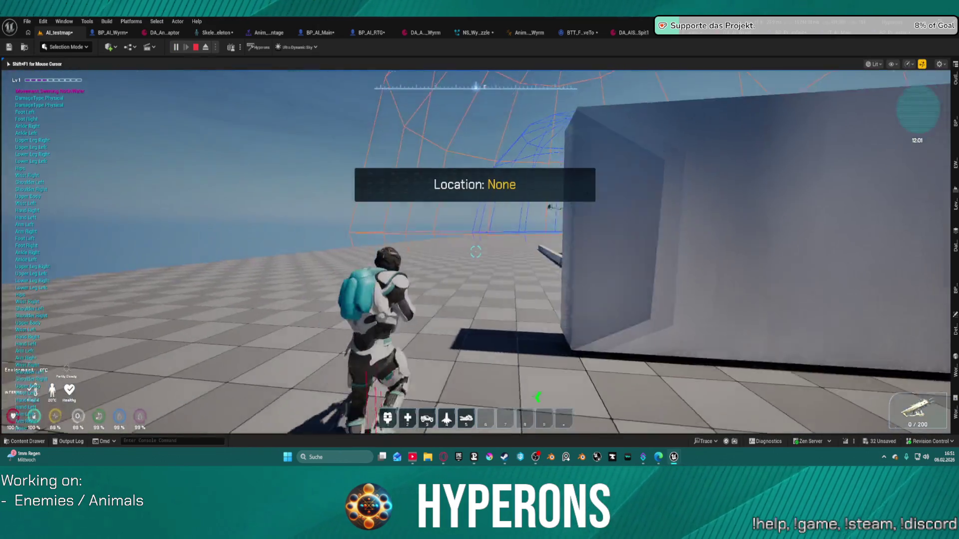
key(space)
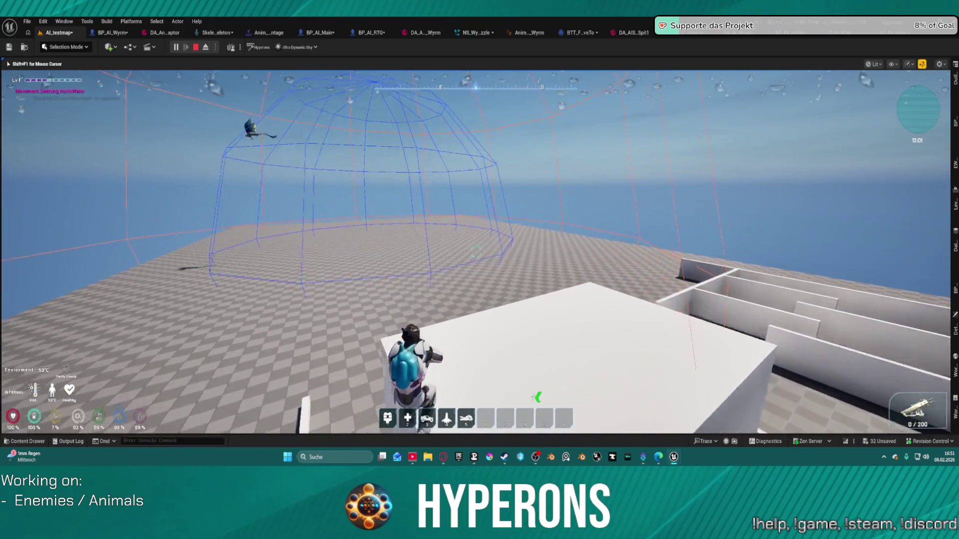
key(space)
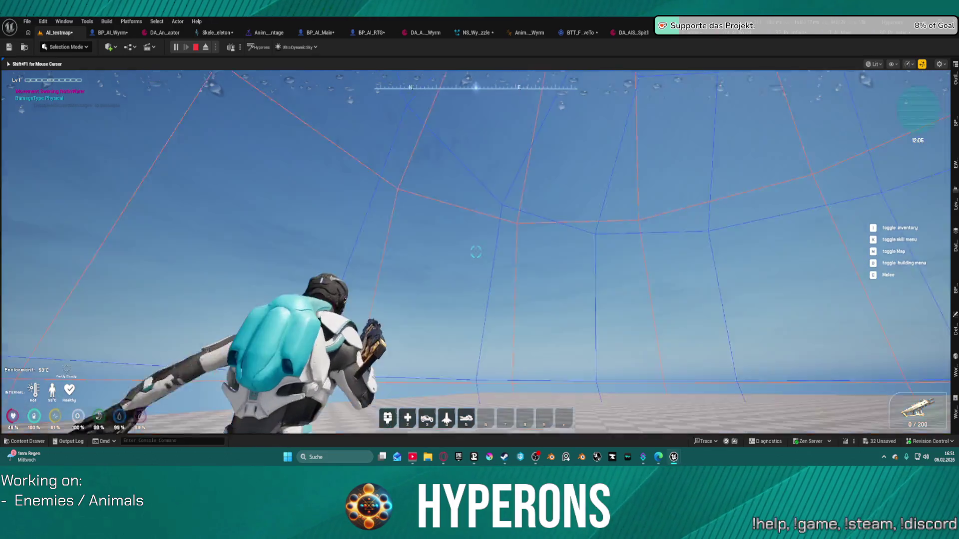
key(r)
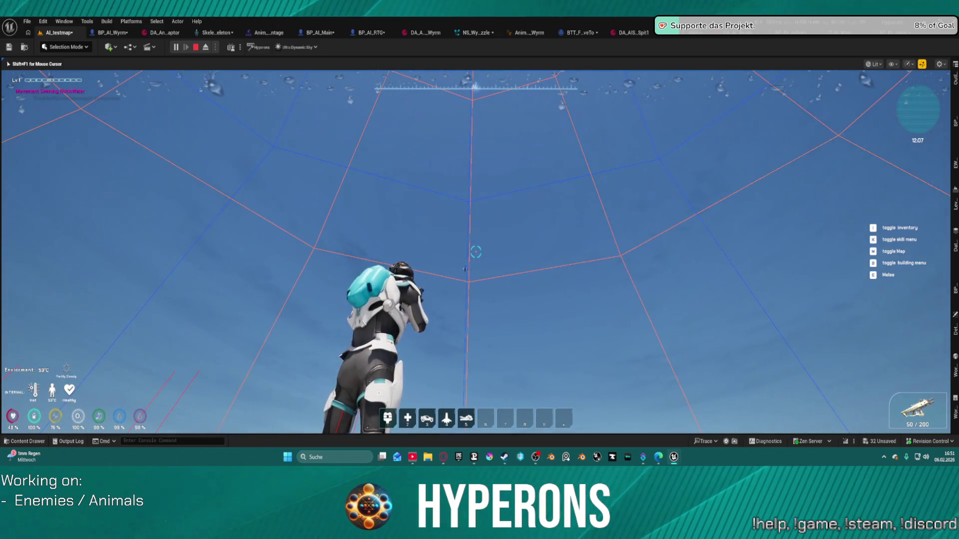
Step: Fire a long burst of shots at the flying Wyrm
click(475, 251)
click(475, 252)
click(475, 252)
click(476, 252)
click(476, 252)
click(475, 252)
click(476, 252)
click(475, 252)
click(475, 252)
click(475, 252)
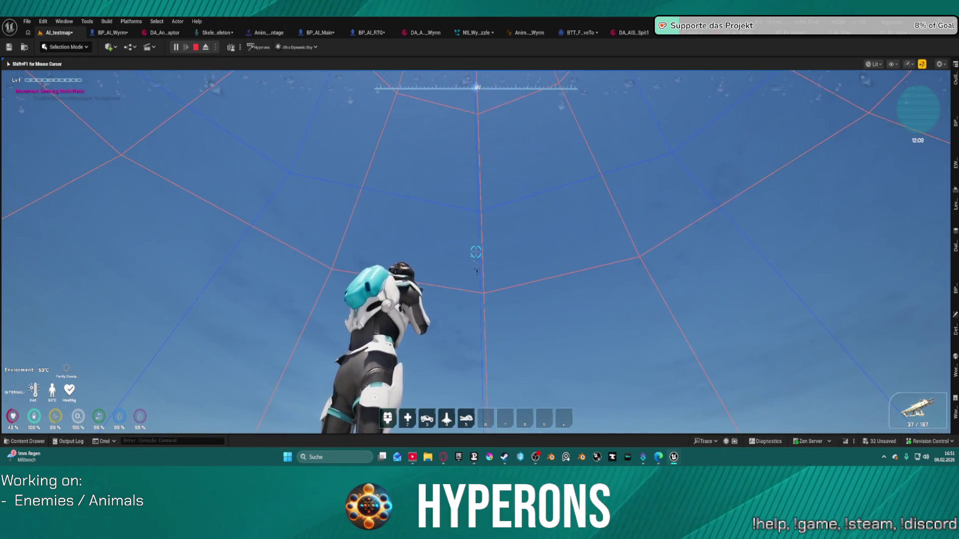
click(475, 251)
click(475, 251)
click(476, 251)
click(475, 252)
click(476, 252)
click(475, 251)
click(475, 252)
click(475, 252)
click(476, 252)
click(475, 252)
click(476, 252)
click(475, 251)
click(475, 251)
click(476, 252)
click(475, 252)
click(475, 252)
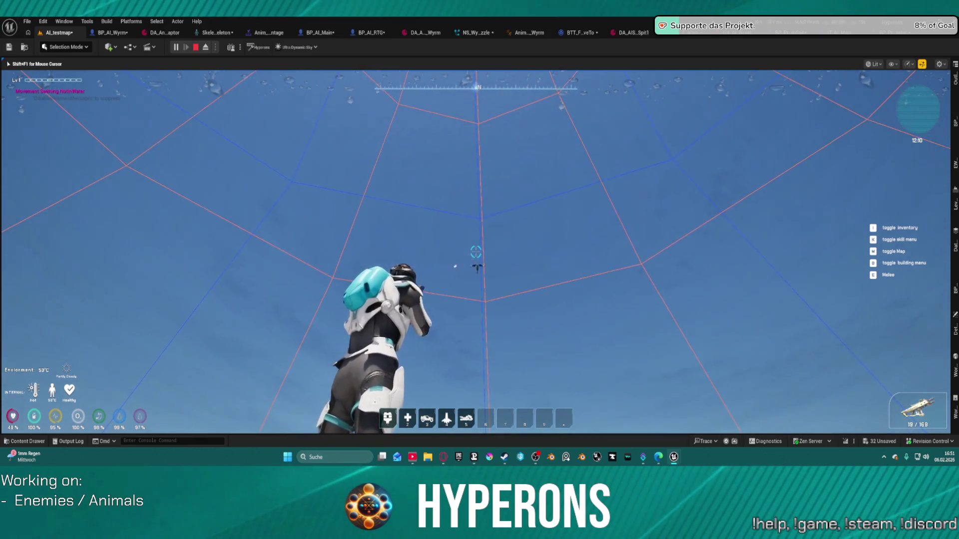
click(476, 251)
click(476, 252)
click(475, 252)
click(475, 256)
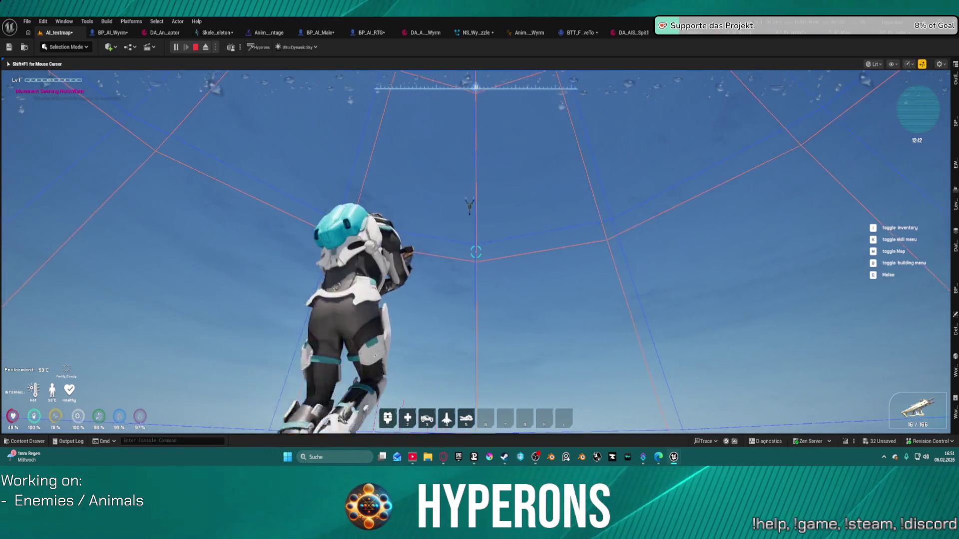
Step: Reload, approach and aim at the landed Wyrm, then stop the session with Escape
key(r)
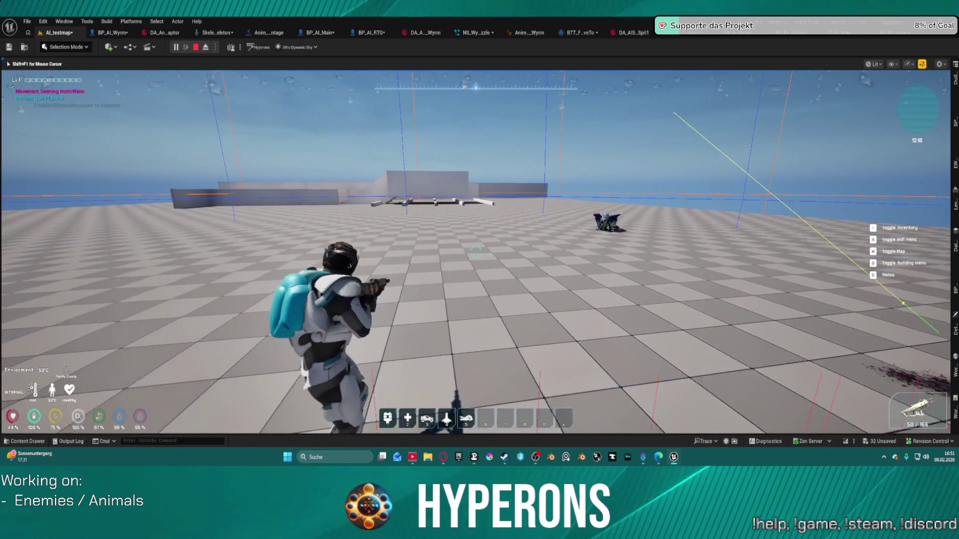
key(6)
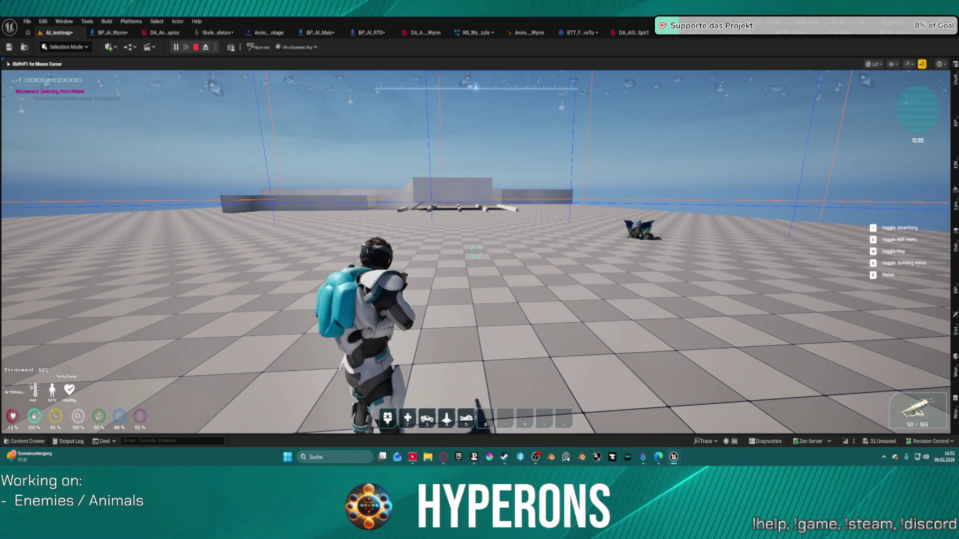
key(a)
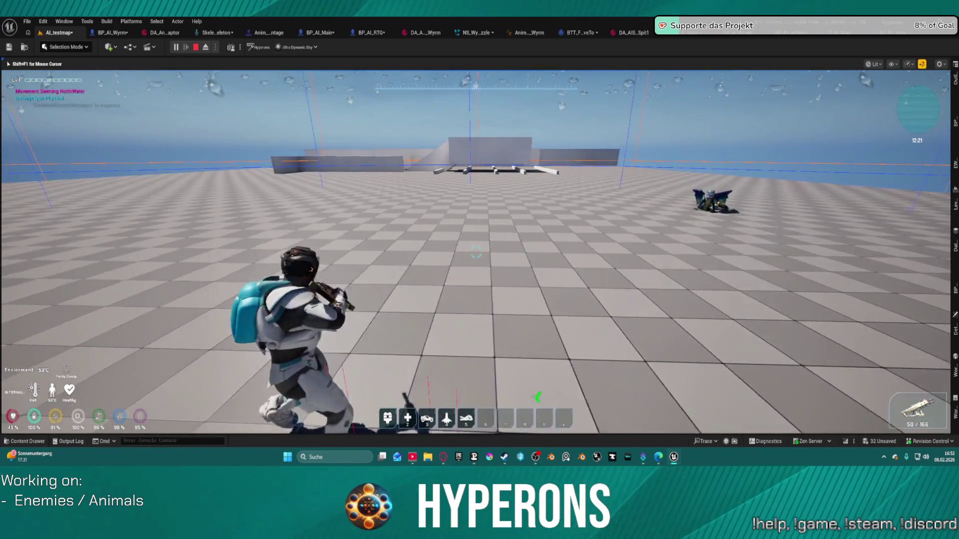
key(Escape)
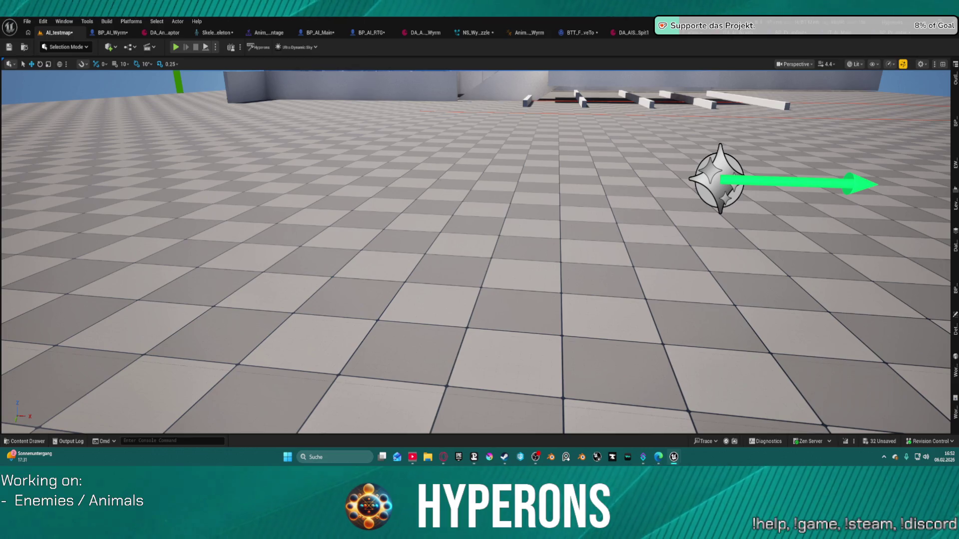
Step: Pan the Wyrm behavior tree to the patrol Selector and duplicate its CanChase Blackboard condition
click(401, 31)
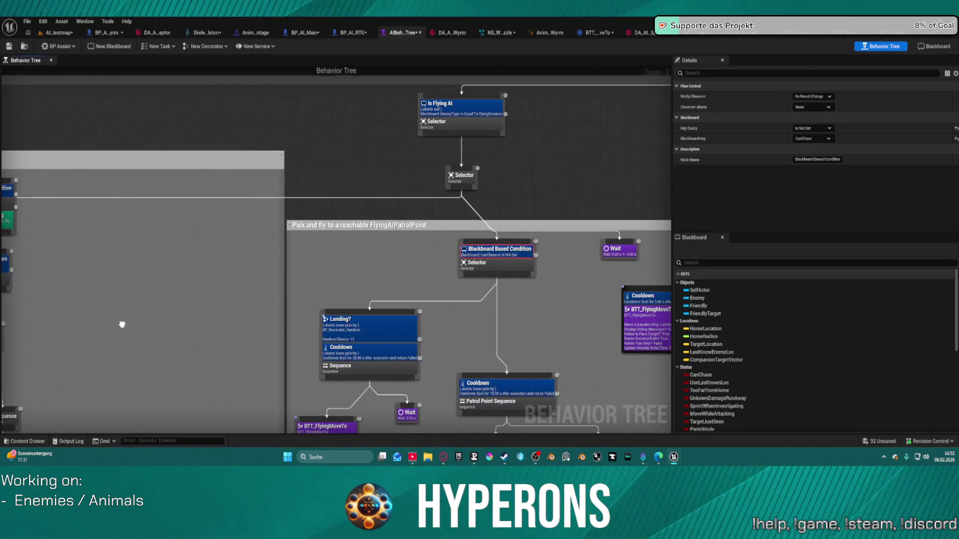
drag(122, 324, 117, 322)
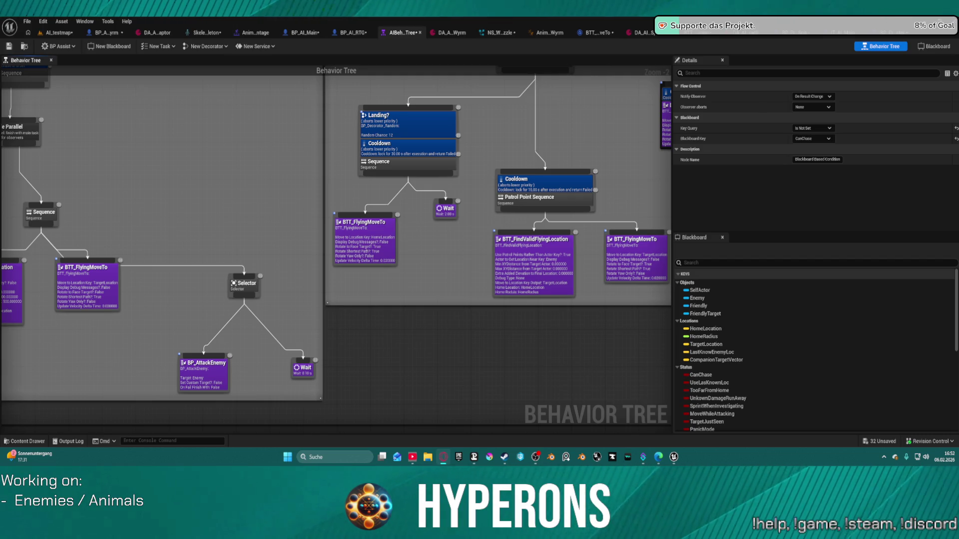
mouse_move(240, 145)
mouse_down()
mouse_move(301, 191)
mouse_move(488, 191)
mouse_move(523, 210)
mouse_up()
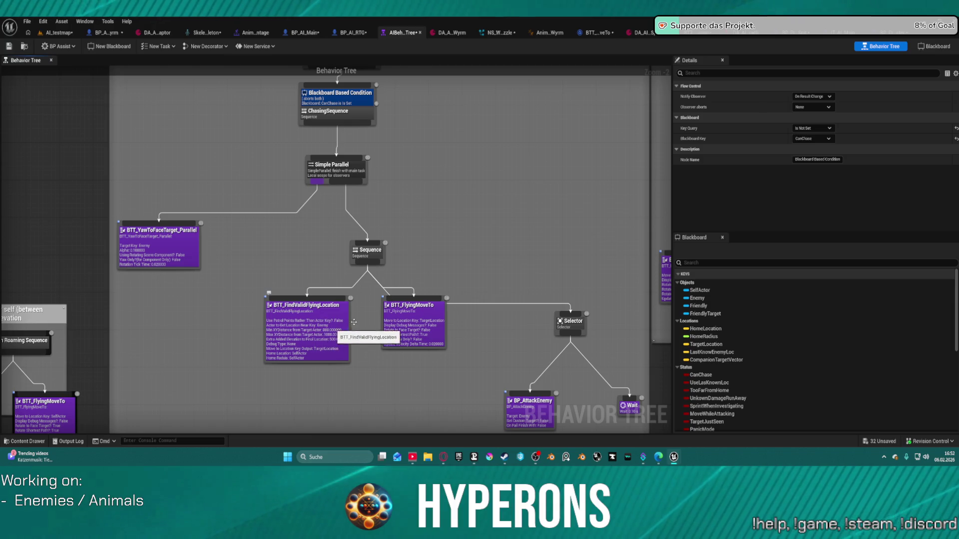
scroll(450, 334, up, 2)
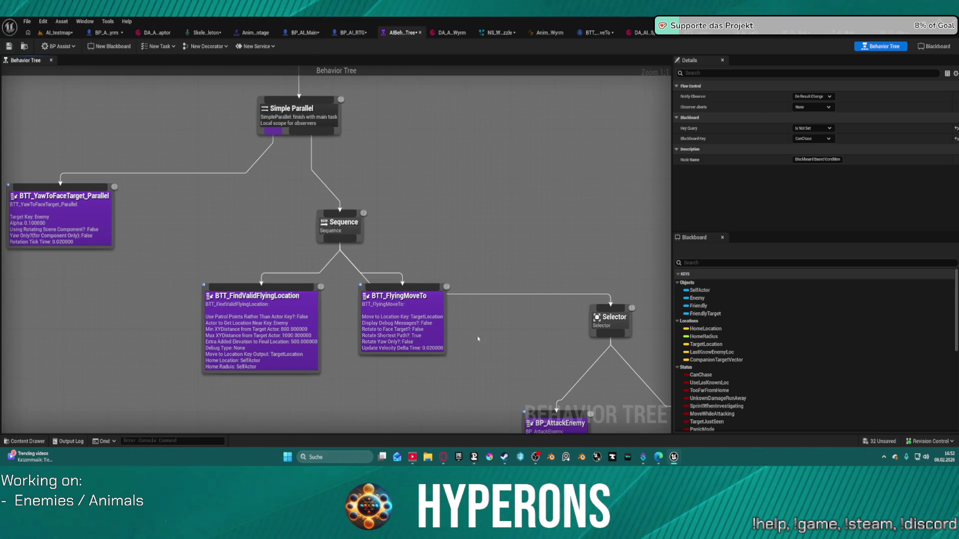
mouse_move(540, 324)
mouse_down()
mouse_move(413, 160)
mouse_move(344, 166)
mouse_move(353, 433)
mouse_up()
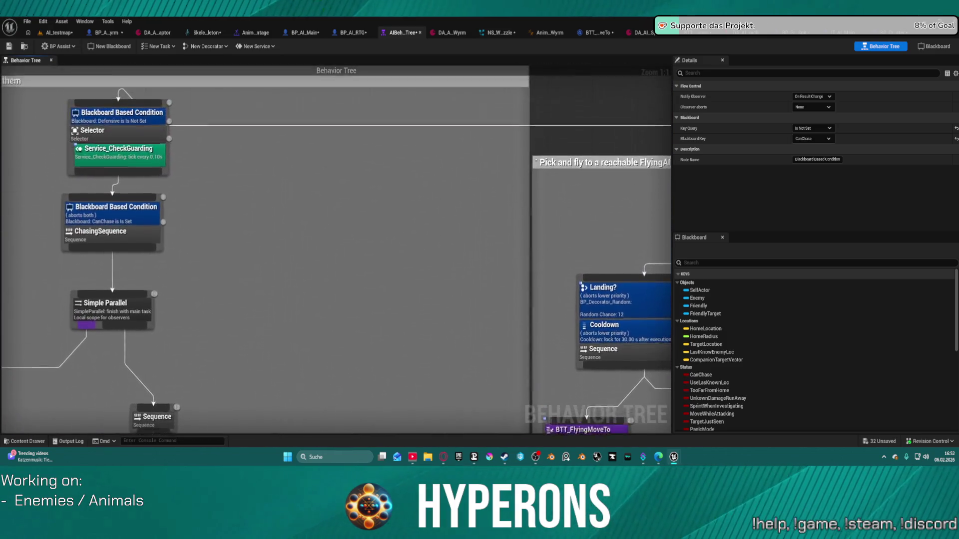
drag(421, 252, 421, 281)
key(Home)
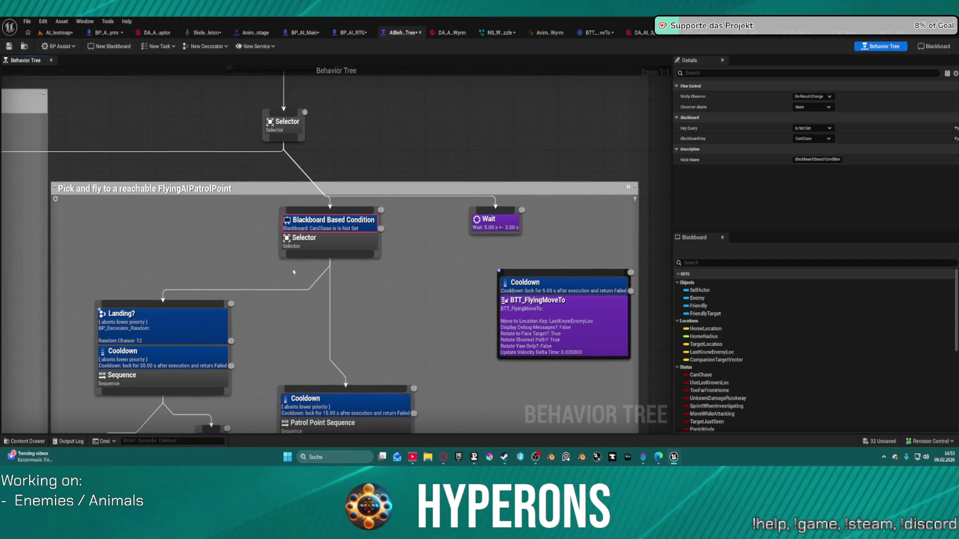
mouse_move(294, 272)
mouse_down()
mouse_move(319, 259)
mouse_move(294, 273)
mouse_up()
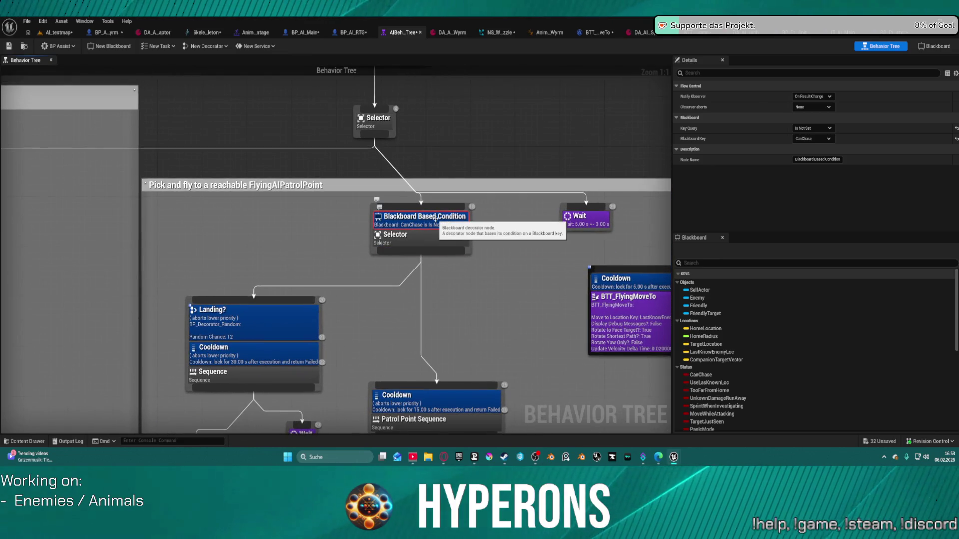
key(ctrl+w)
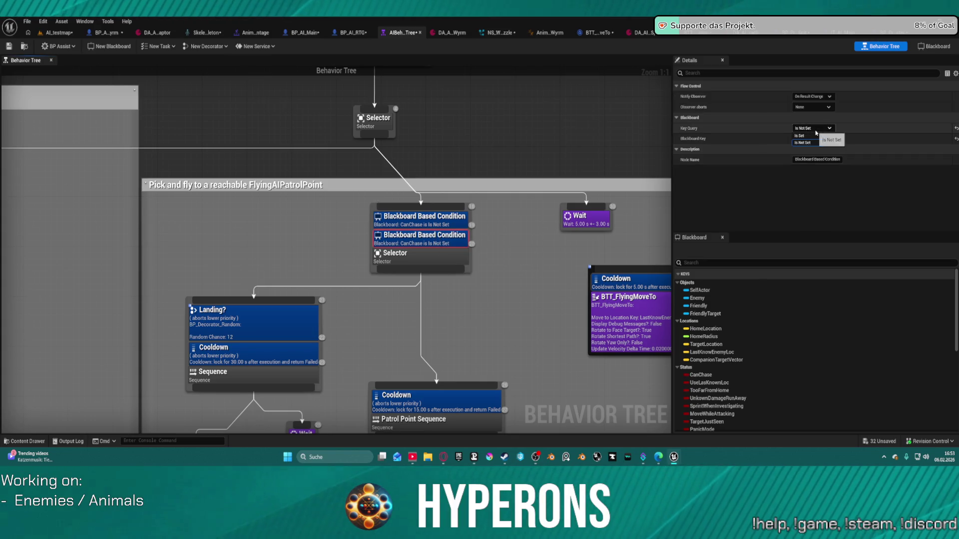
Step: Point the duplicated condition at the inCombat key, keeping the Is Not Set query
click(802, 143)
click(811, 139)
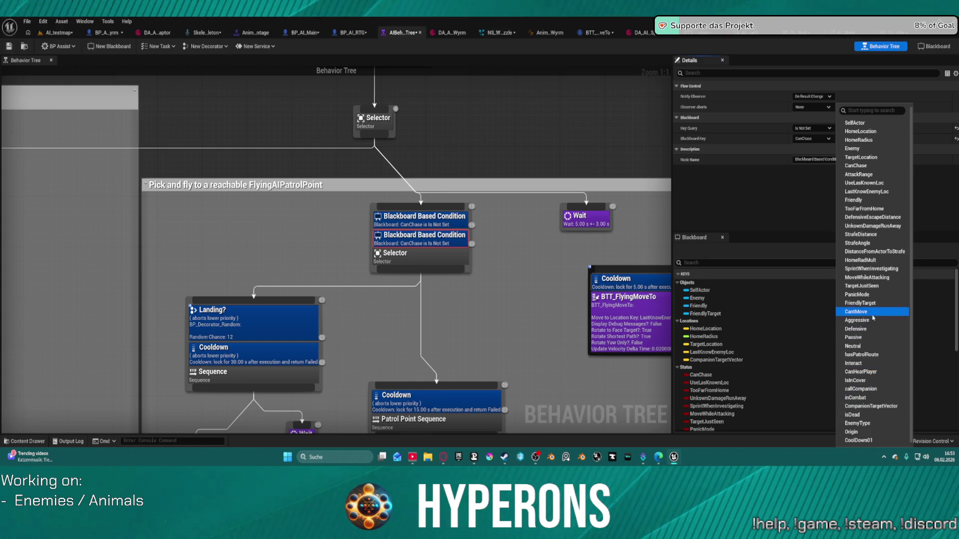
text(att)
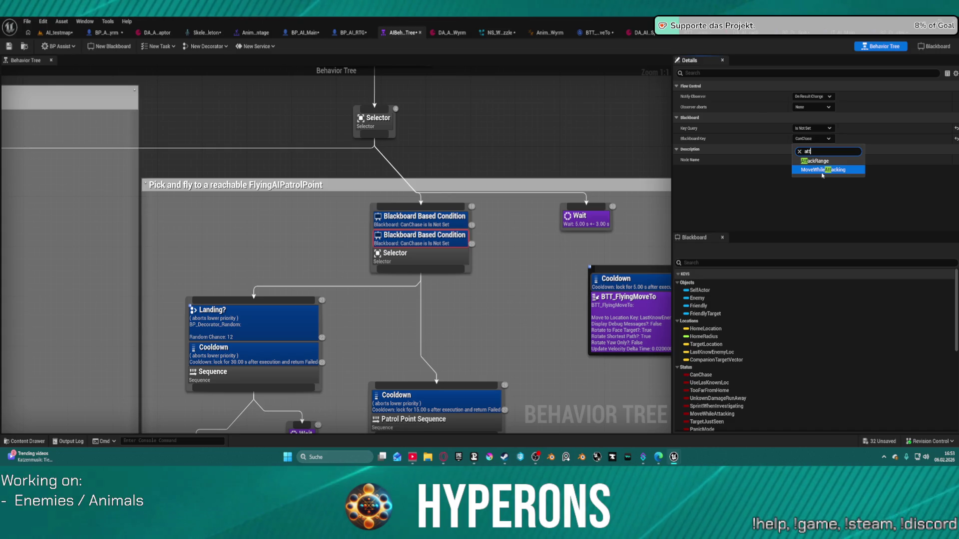
key(BackSpace)
key(BackSpace)
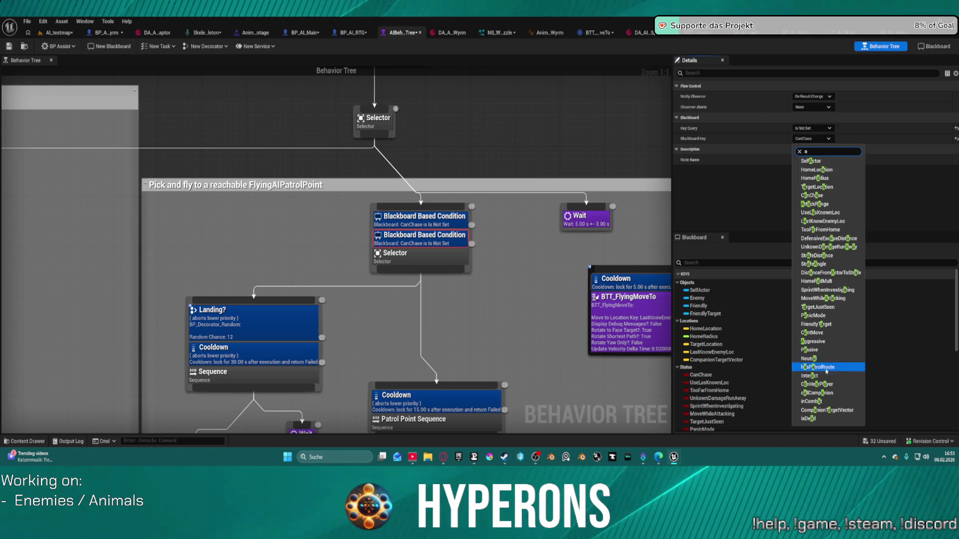
click(819, 401)
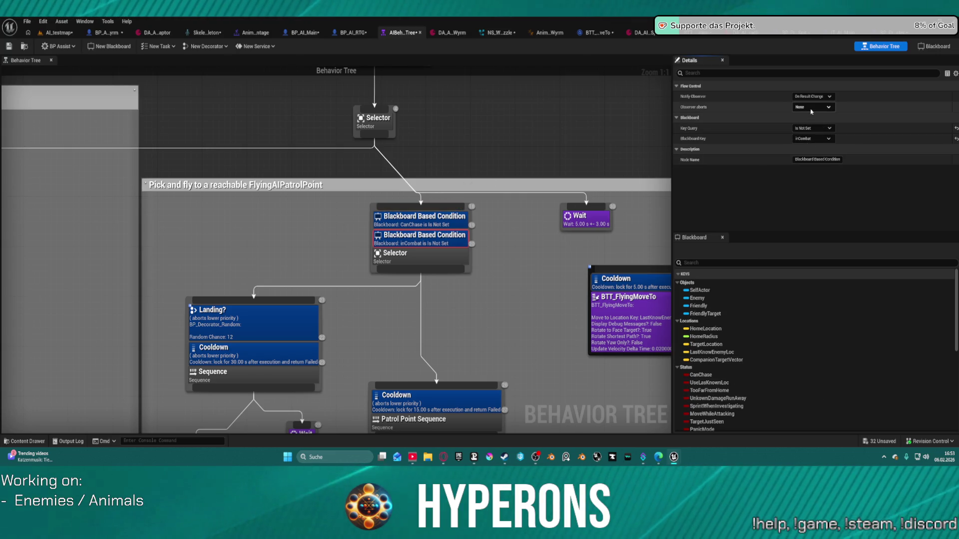
Step: Delete the inCombat copy and set the CanChase condition's Observer aborts to Self
click(430, 217)
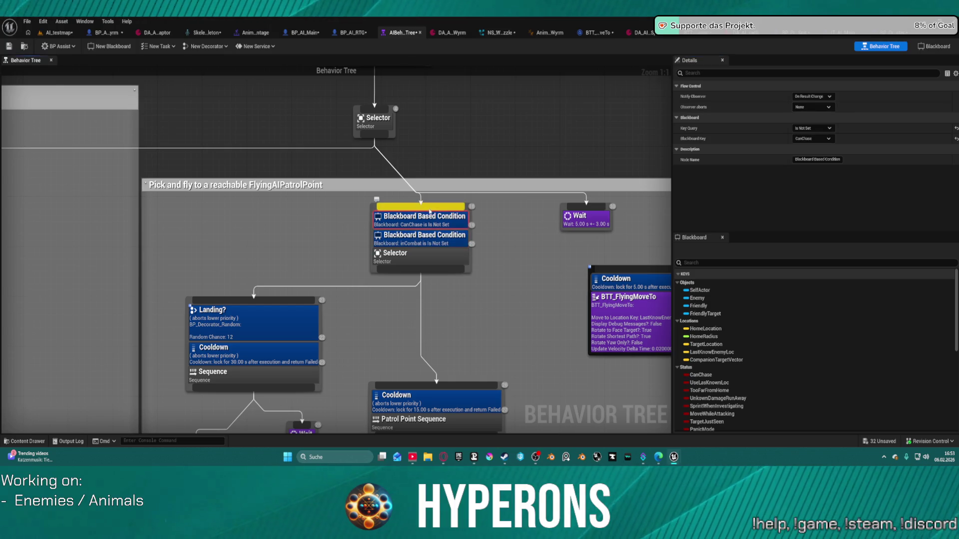
click(812, 107)
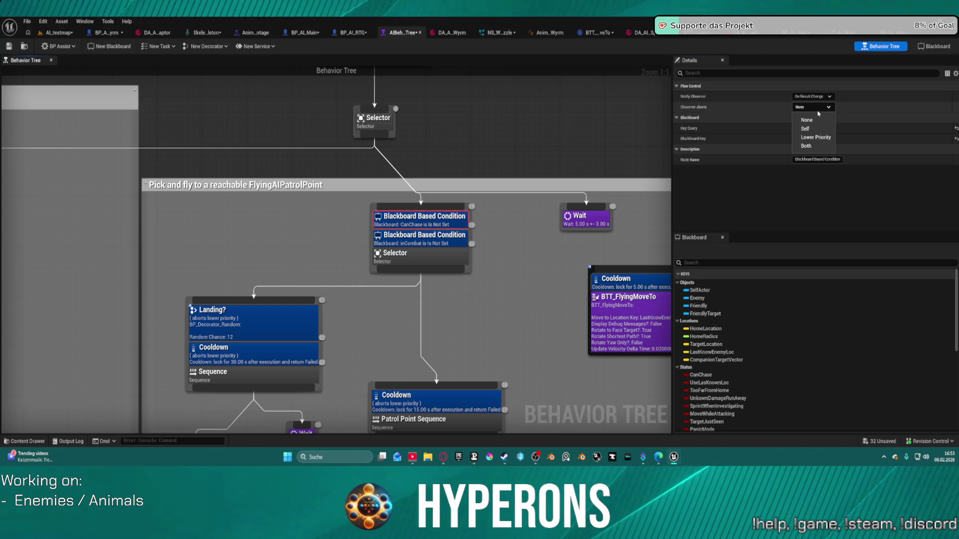
click(435, 239)
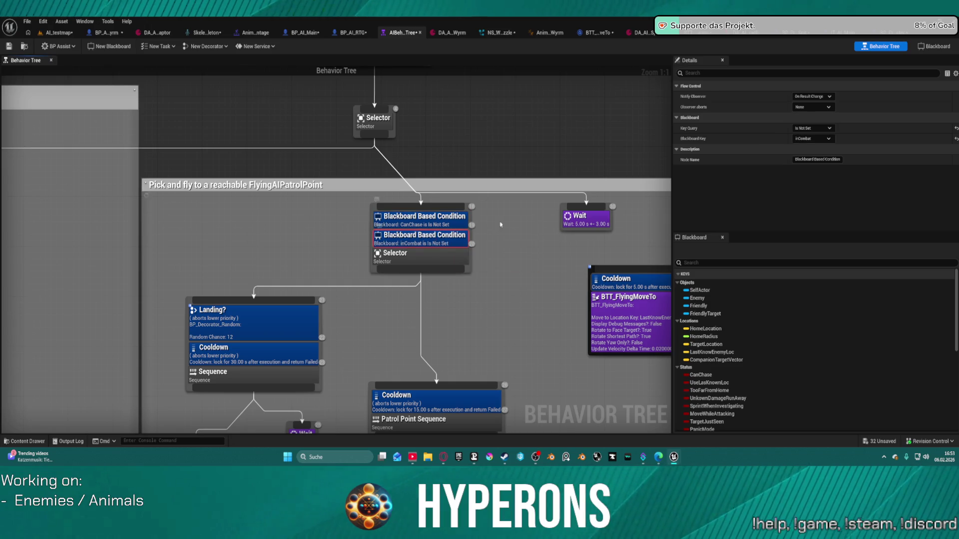
key(Delete)
click(443, 226)
click(812, 107)
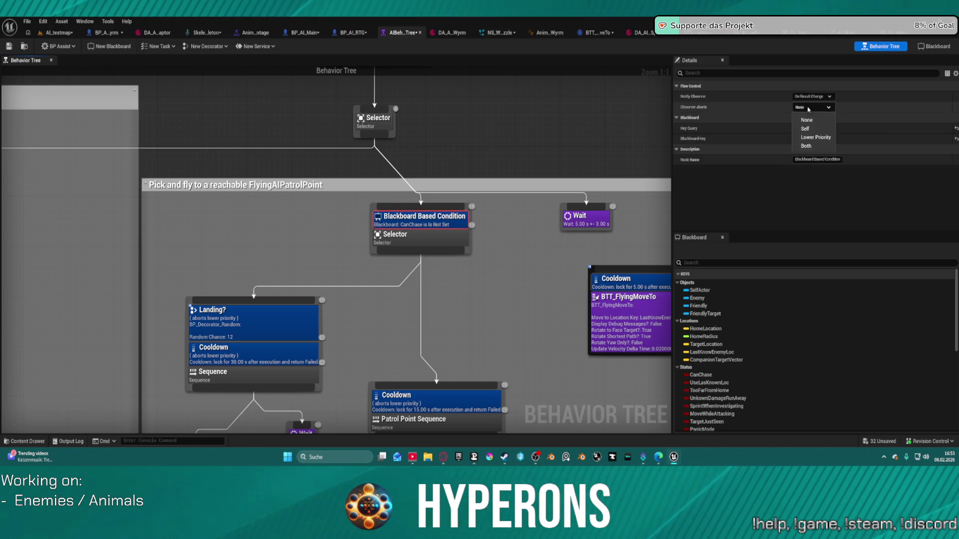
click(801, 124)
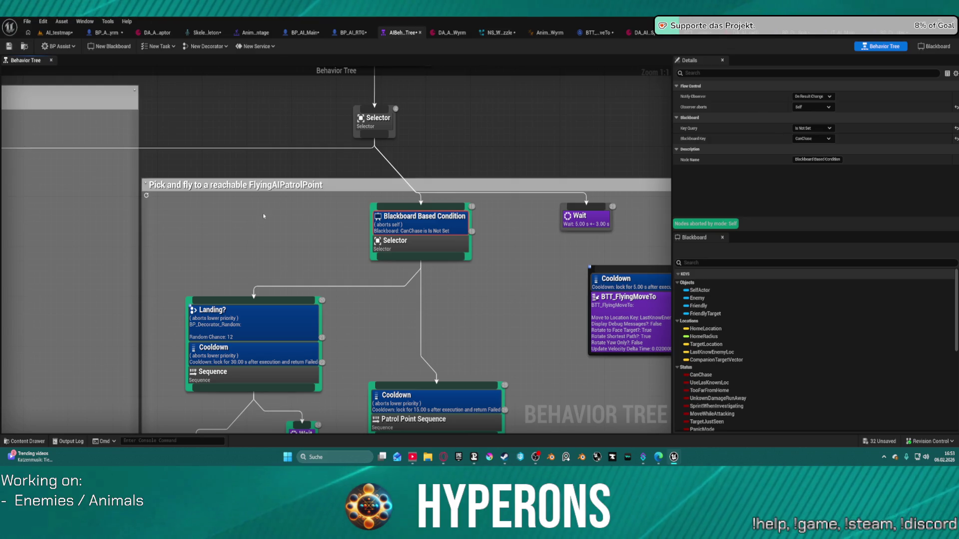
click(59, 34)
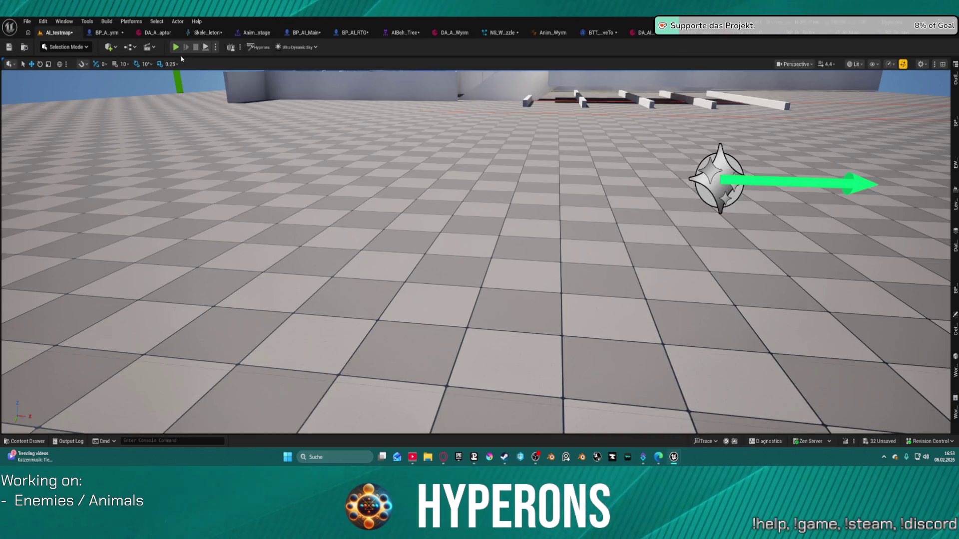
Step: Play-test AI_testmap: leap over the white walls and run toward the dome, then stop
key(alt+p)
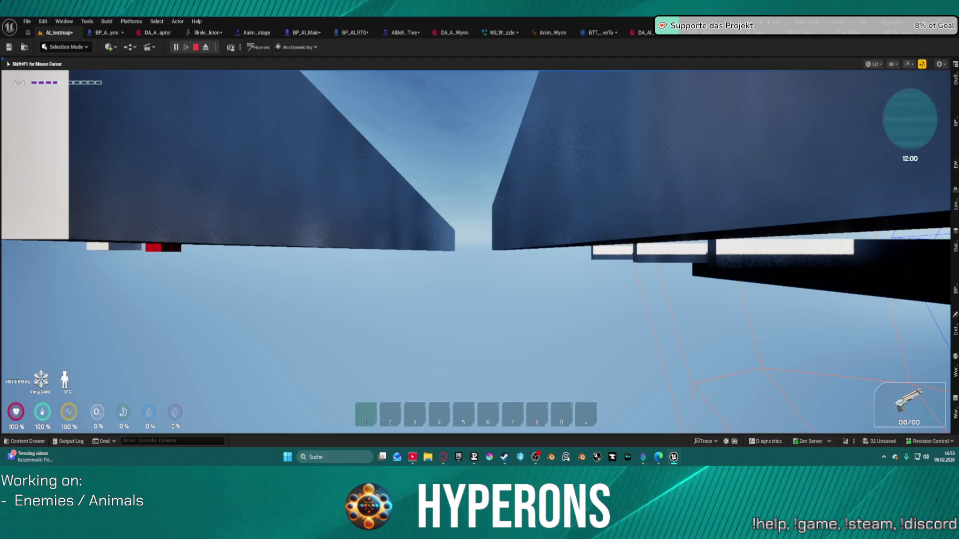
key(w)
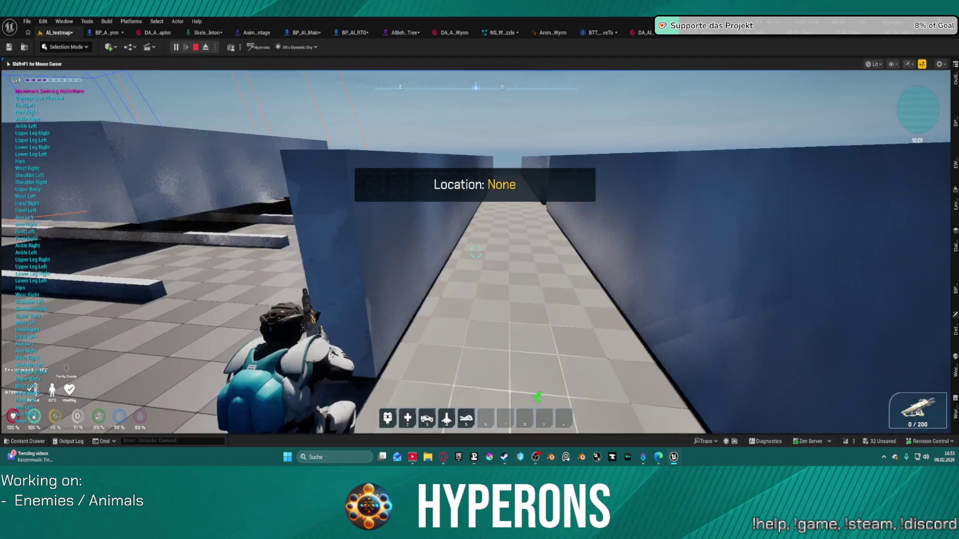
key(space)
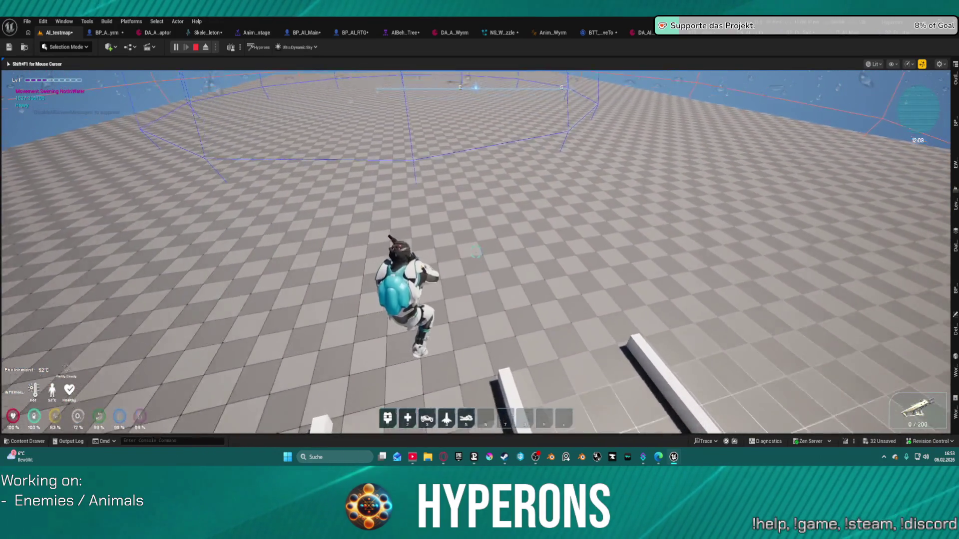
key(w)
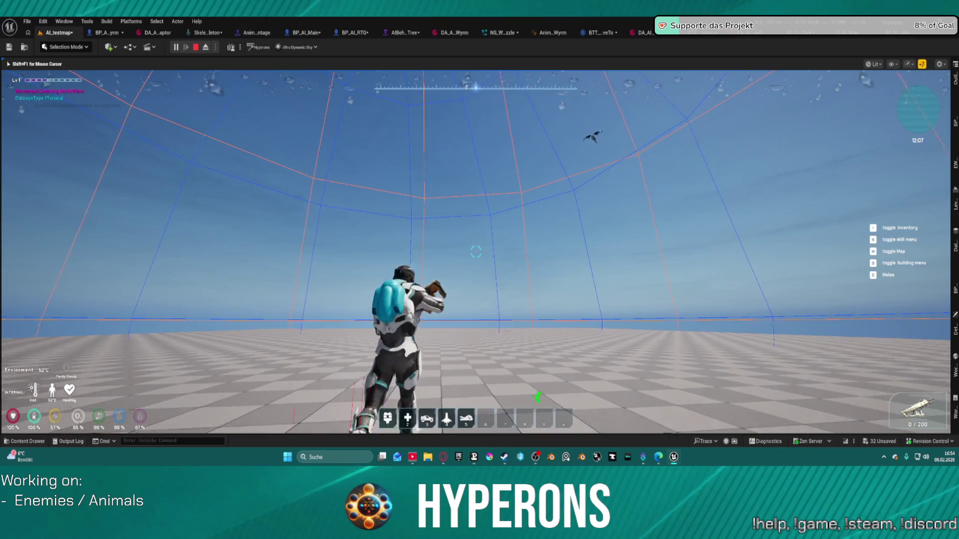
key(w)
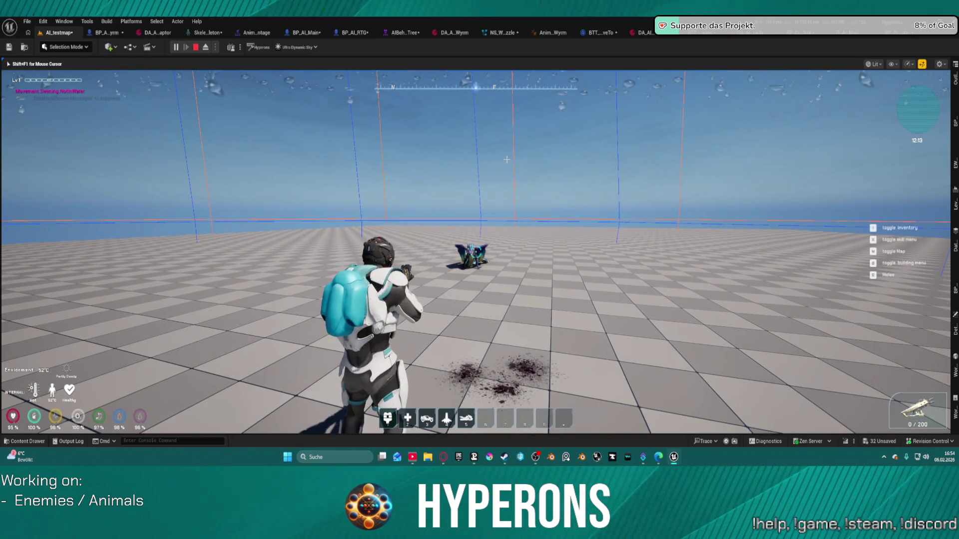
key(Escape)
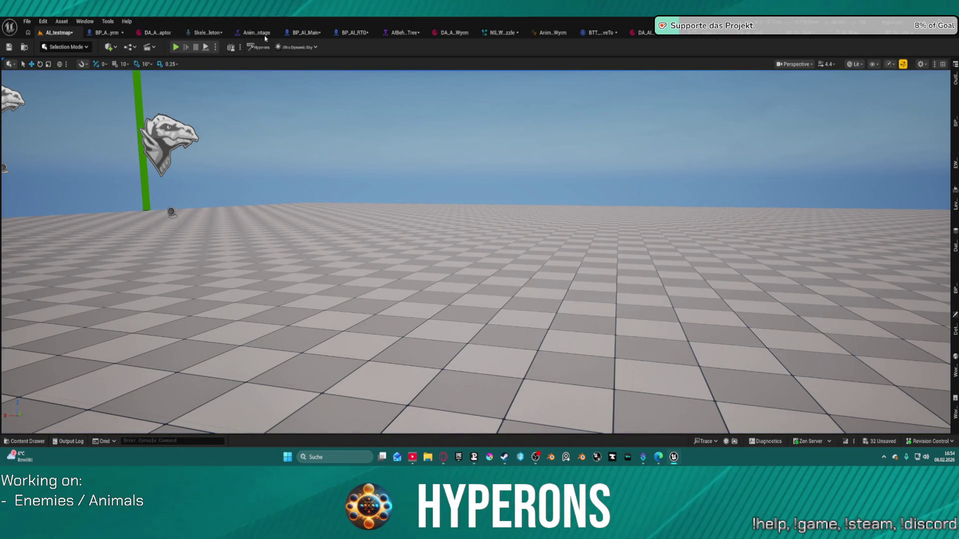
Step: Raise BTT_FindValidFlyingLocation's Extra Added Elevation to Final Location from 500 to 600, then return to AI_testmap
click(402, 33)
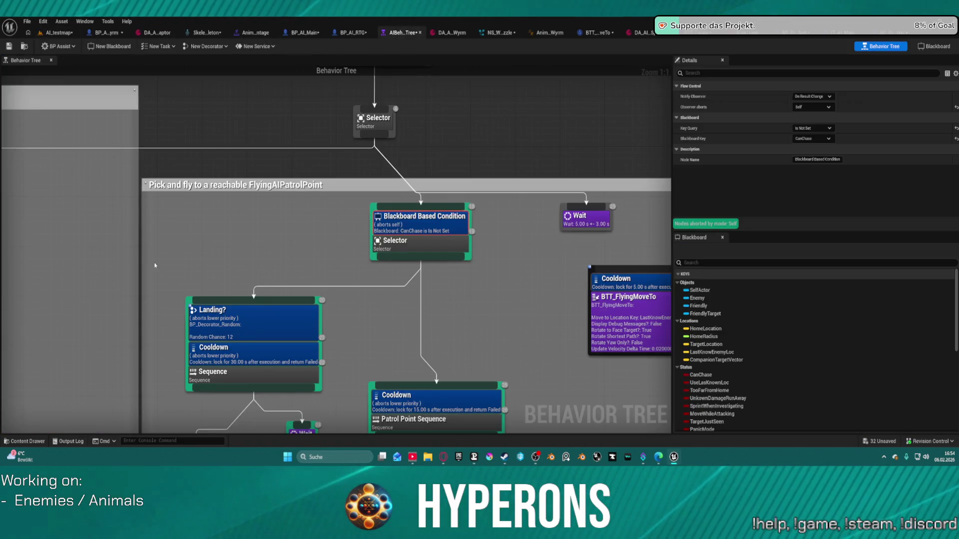
scroll(155, 266, down, 10)
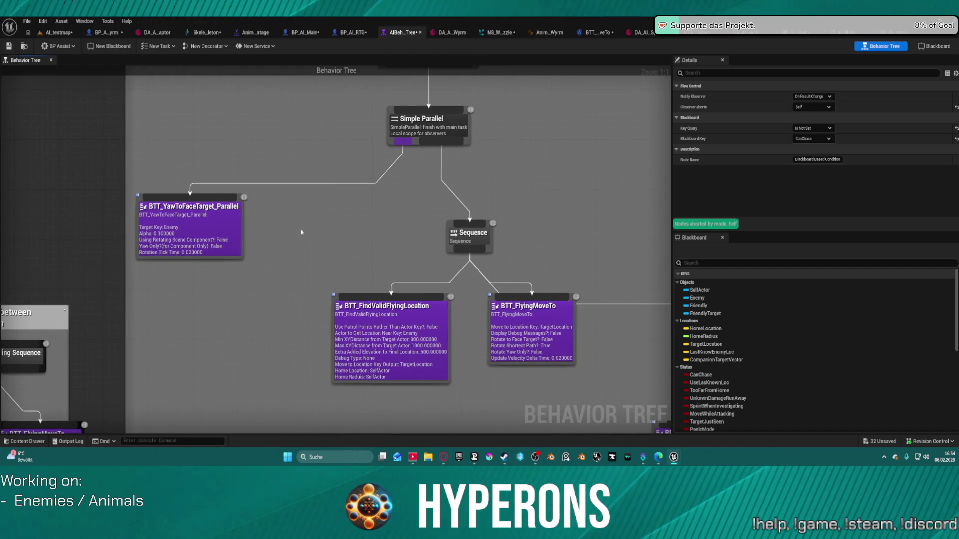
click(433, 355)
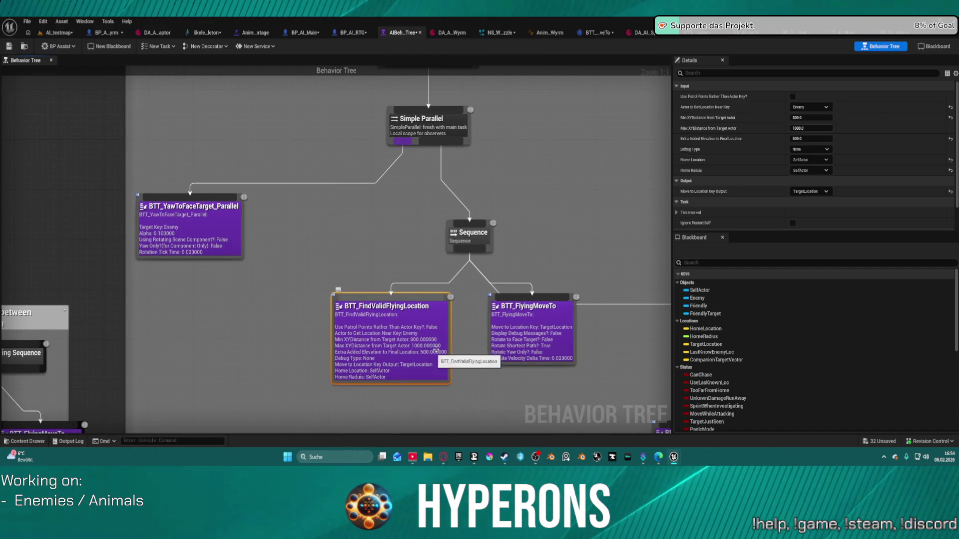
scroll(824, 185, down, 2)
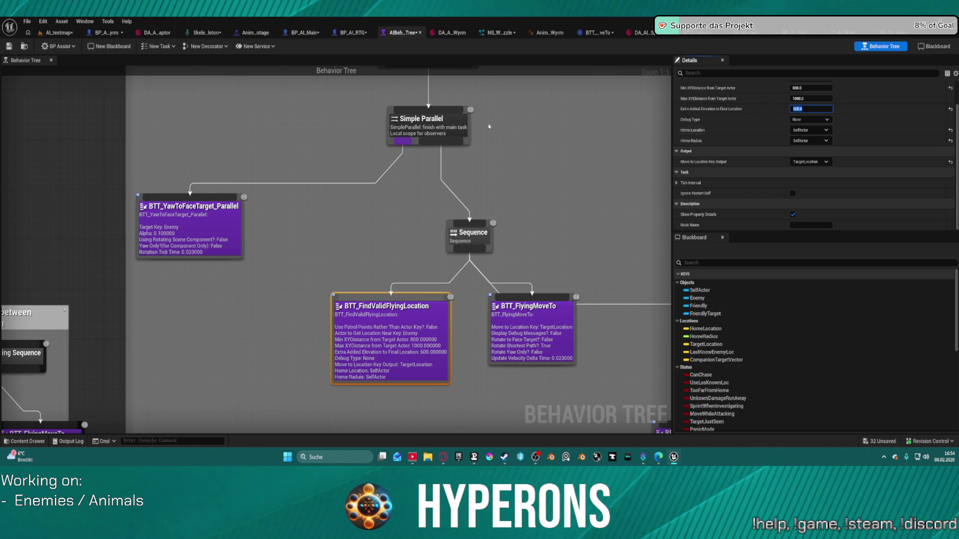
click(61, 34)
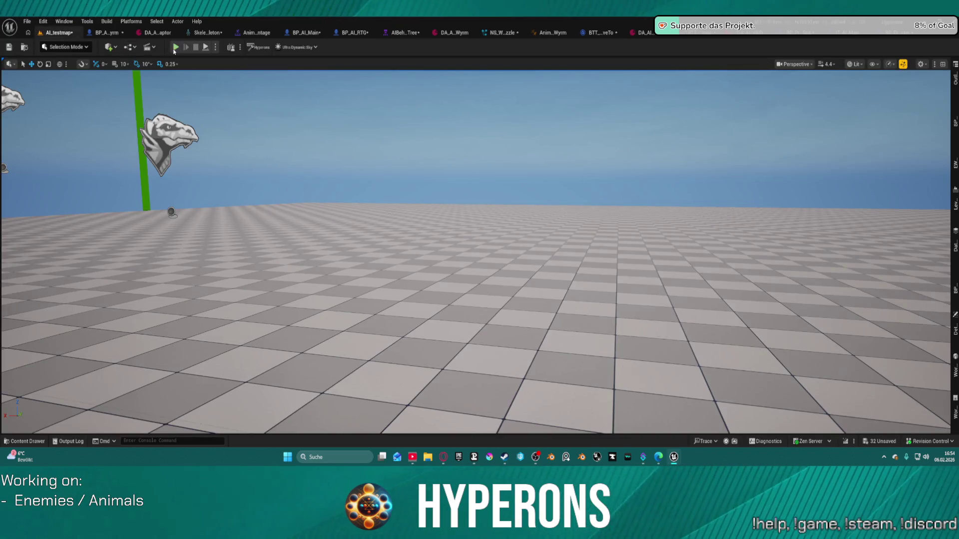
key(alt+p)
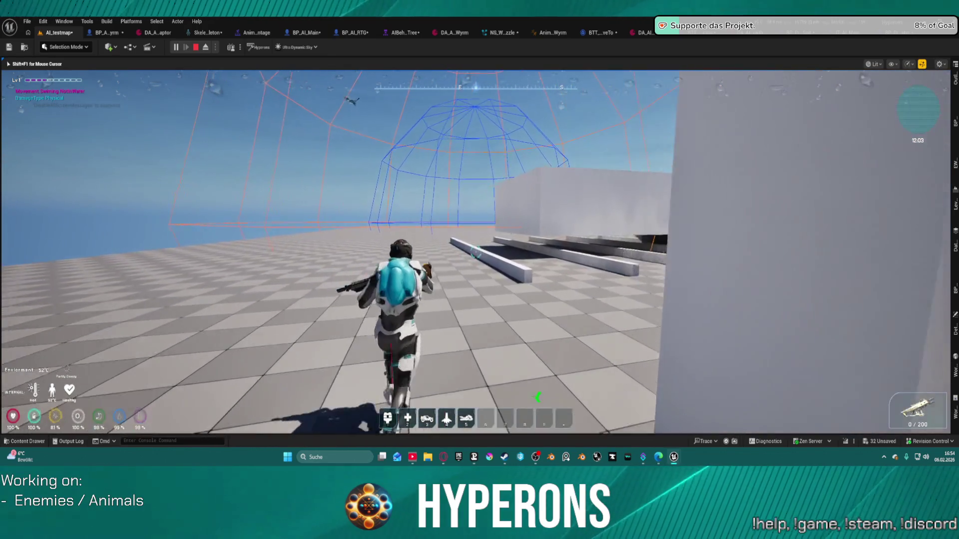
key(space)
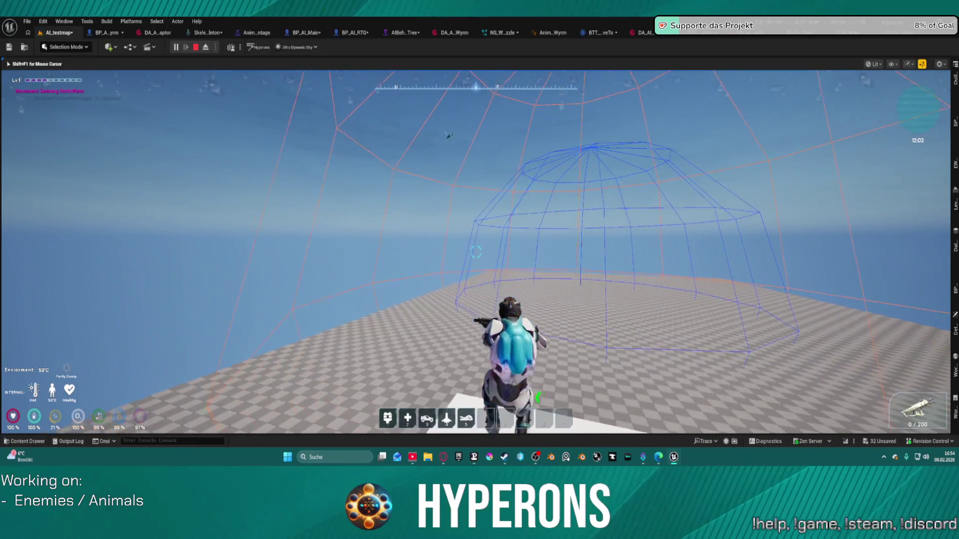
key(space)
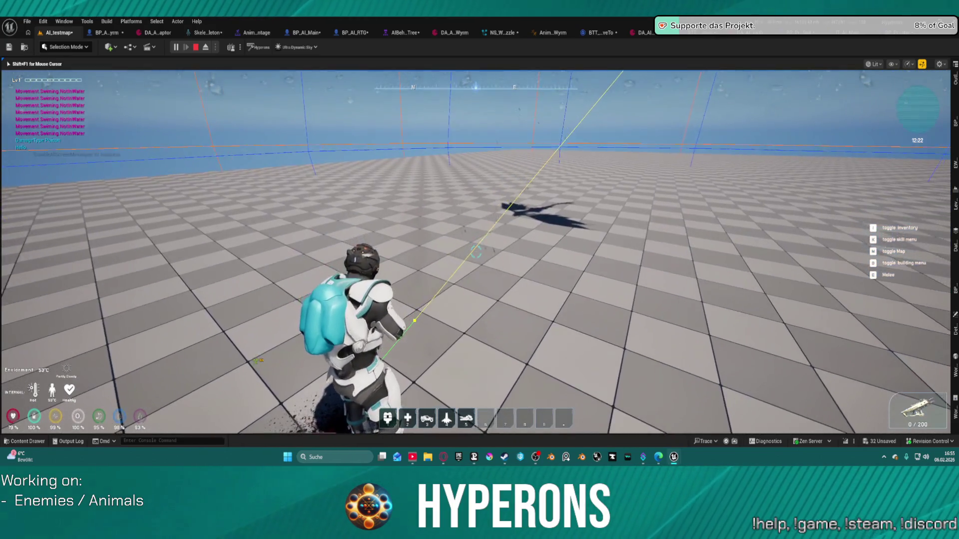
key(Escape)
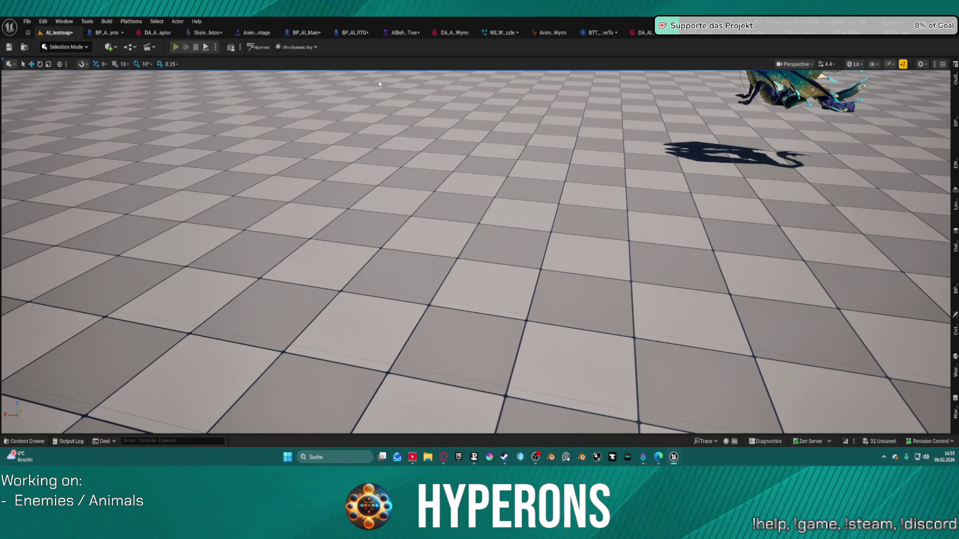
Step: Test-fire the weapon at a wall in Play mode, then return to BP_Proj_Master's EventGraph
key(alt+p)
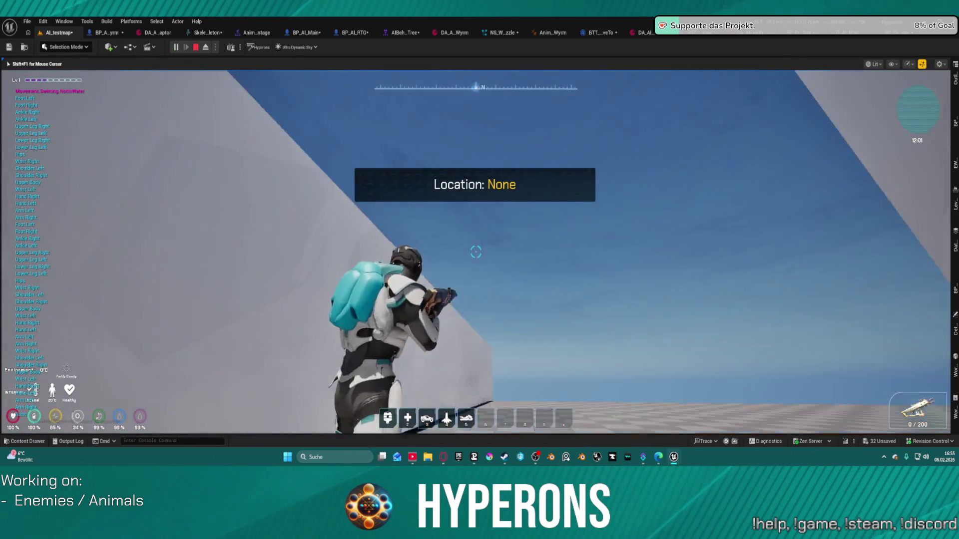
key(w)
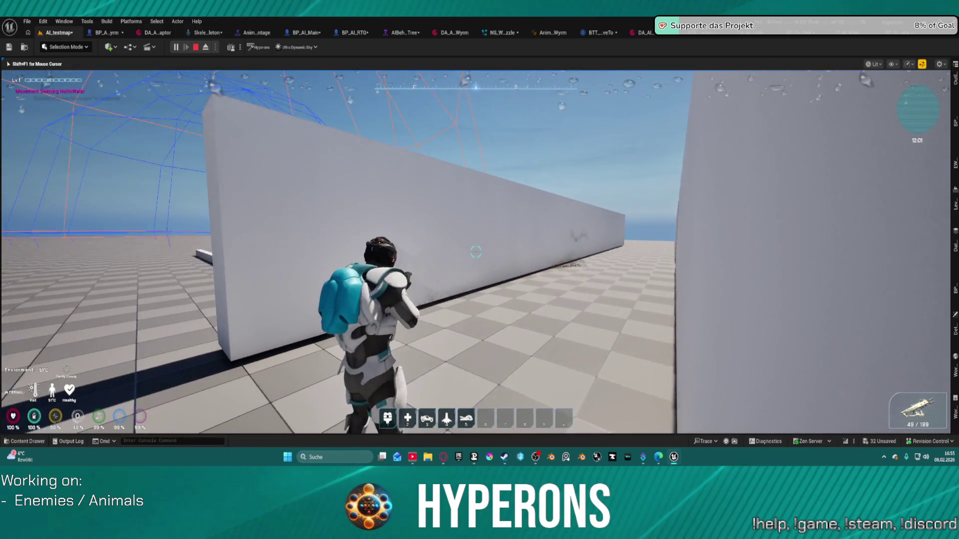
click(476, 252)
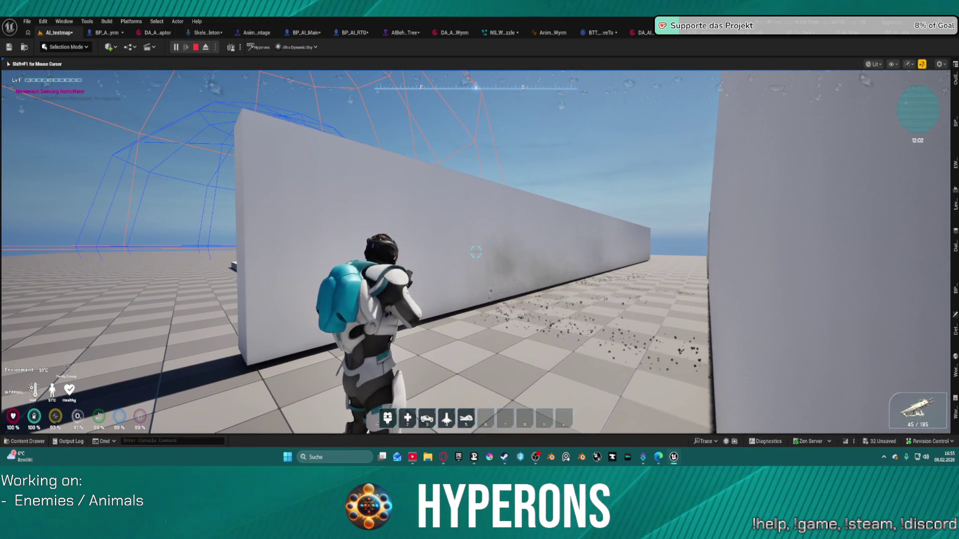
click(475, 252)
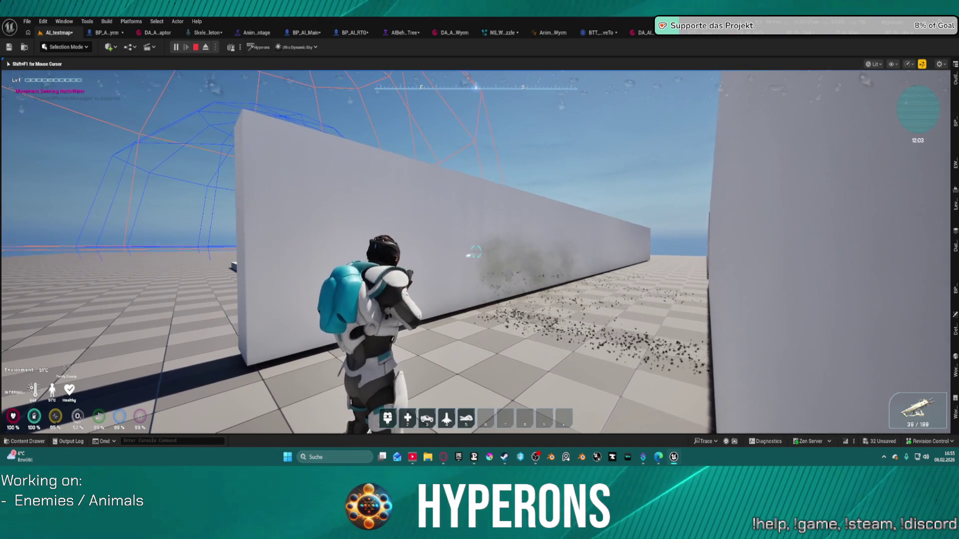
key(Escape)
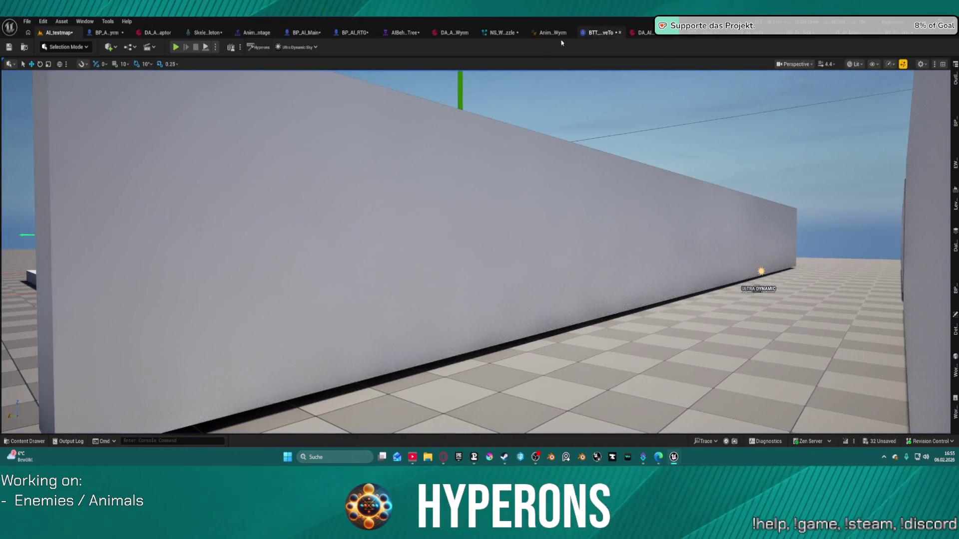
click(900, 34)
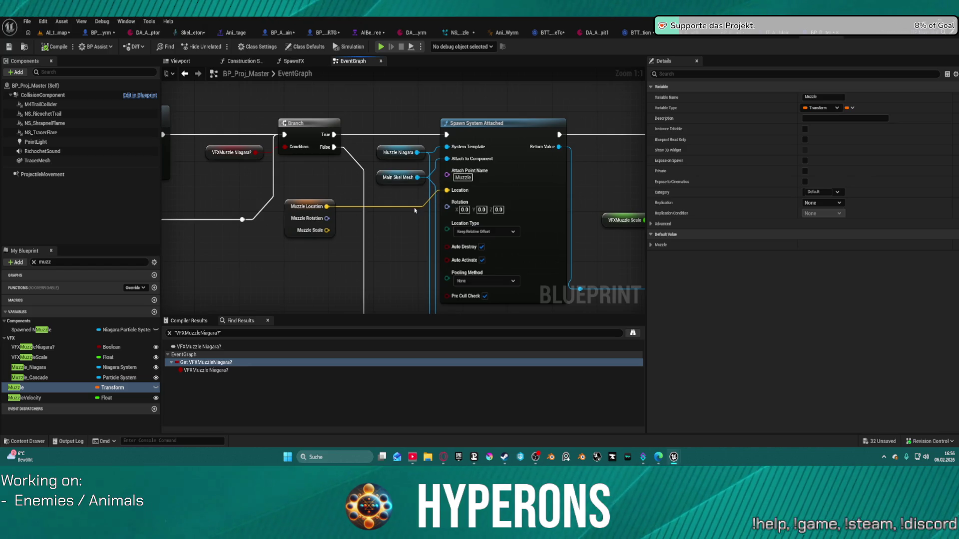
Step: Disconnect Muzzle Location from Spawn System Attached's Location and test-fire in a standalone preview
key(ctrl+z)
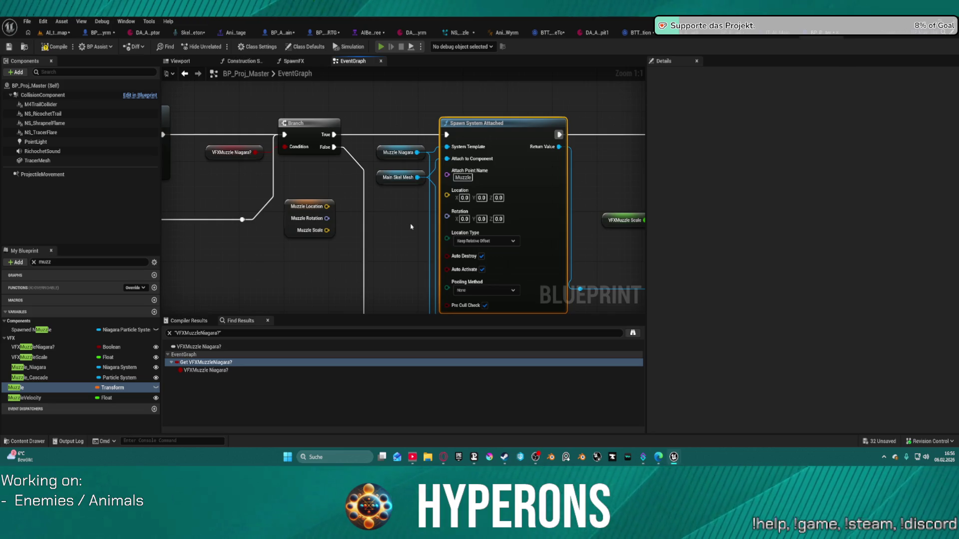
key(alt+p)
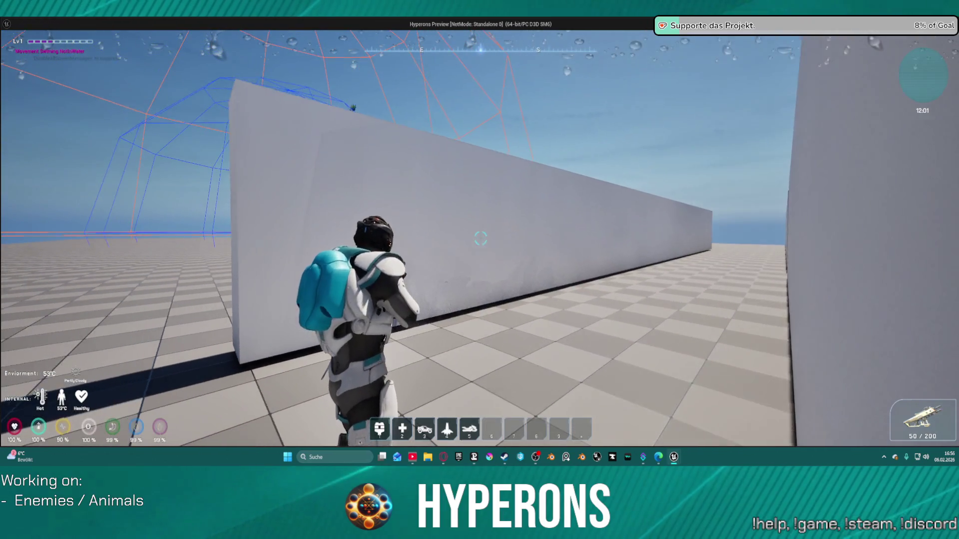
click(480, 239)
click(480, 238)
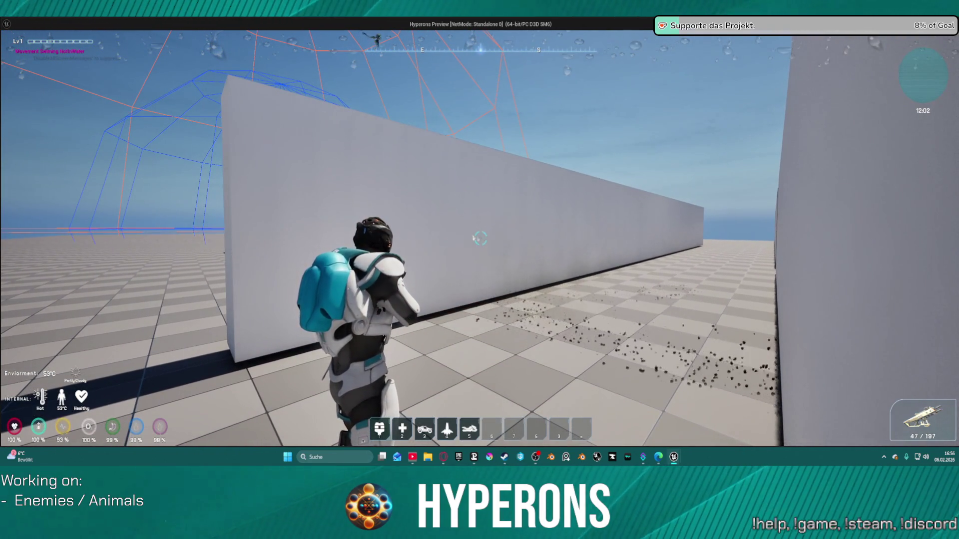
Step: Keep firing along the walls, corridor and pillar until the magazine empties, then close the preview
click(481, 238)
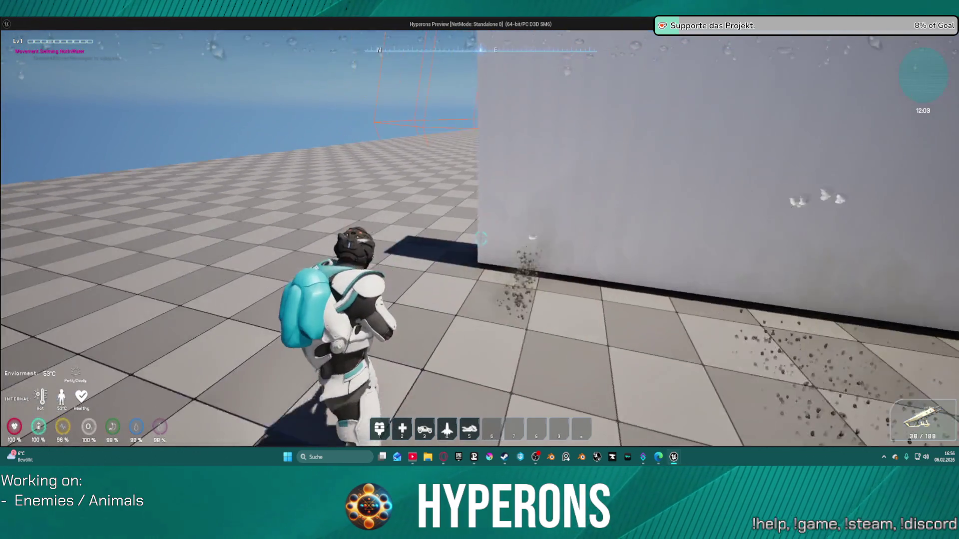
click(481, 238)
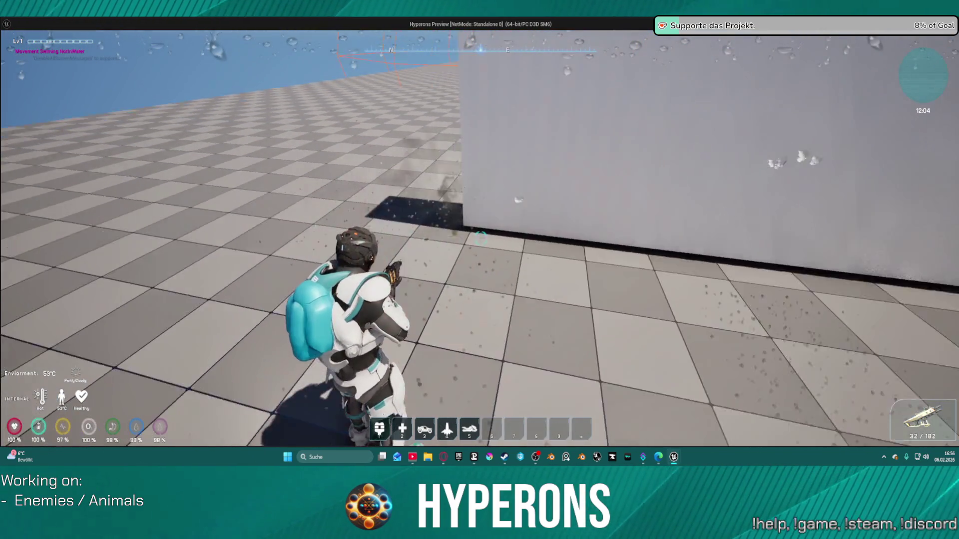
click(480, 239)
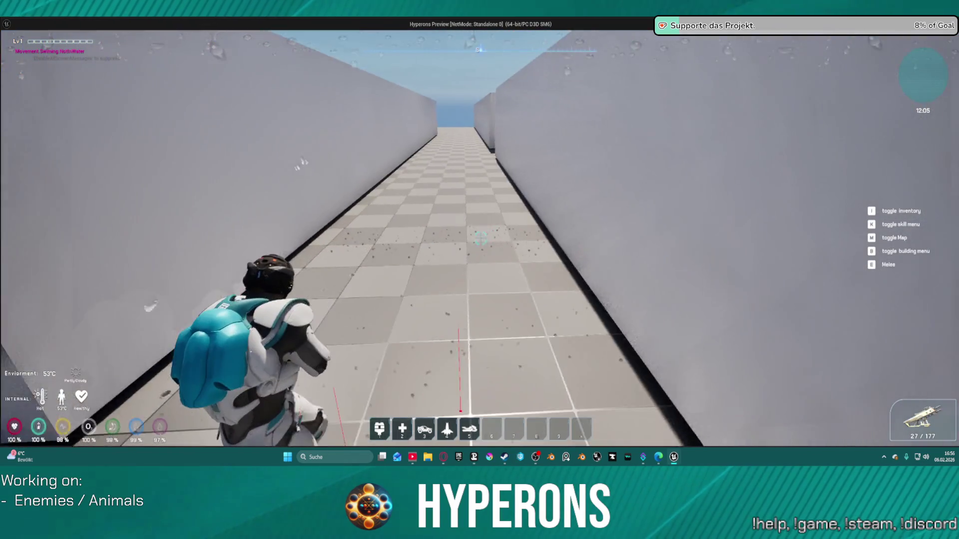
click(480, 238)
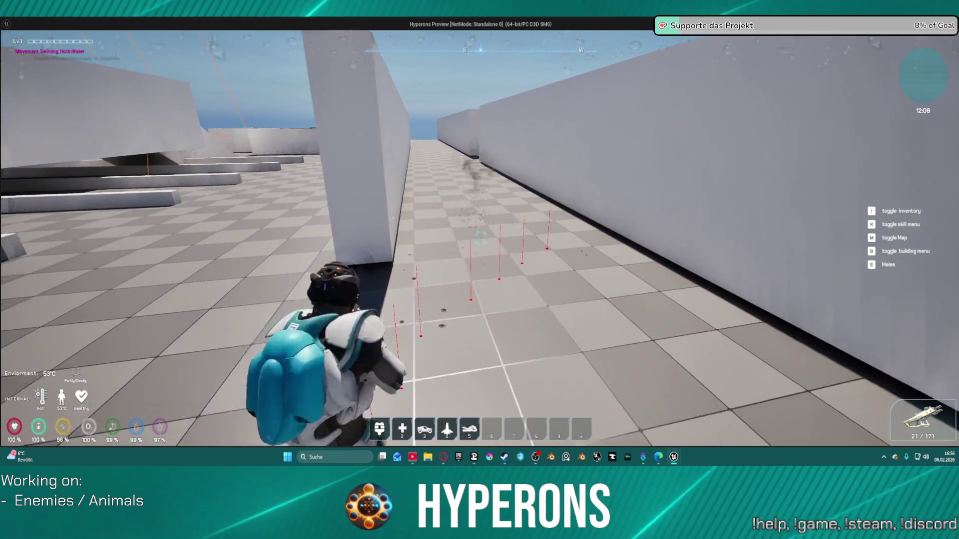
click(481, 238)
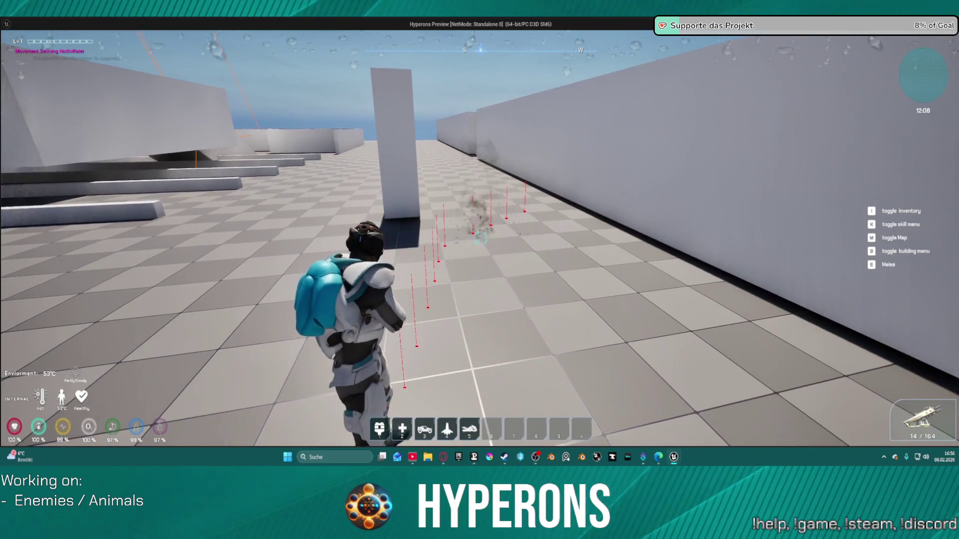
click(480, 238)
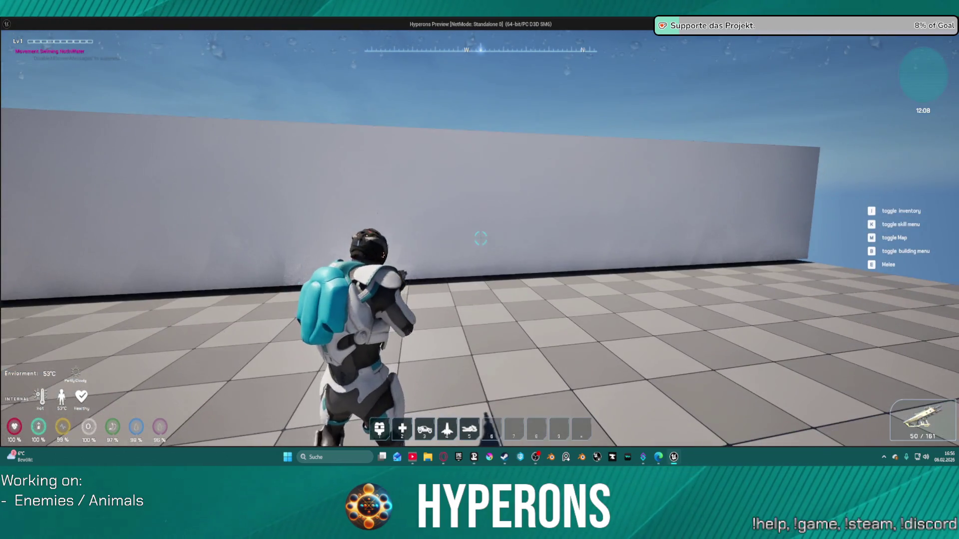
click(480, 239)
click(480, 238)
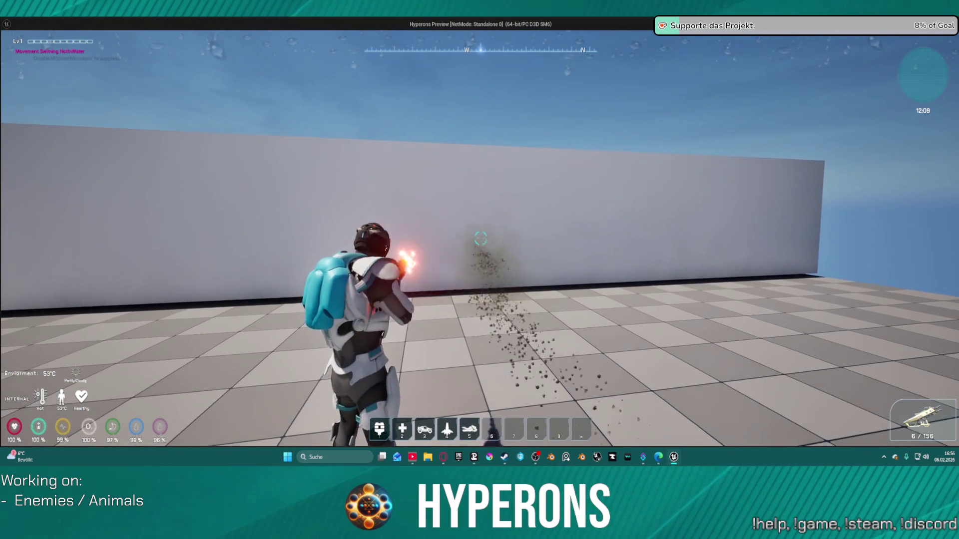
click(480, 238)
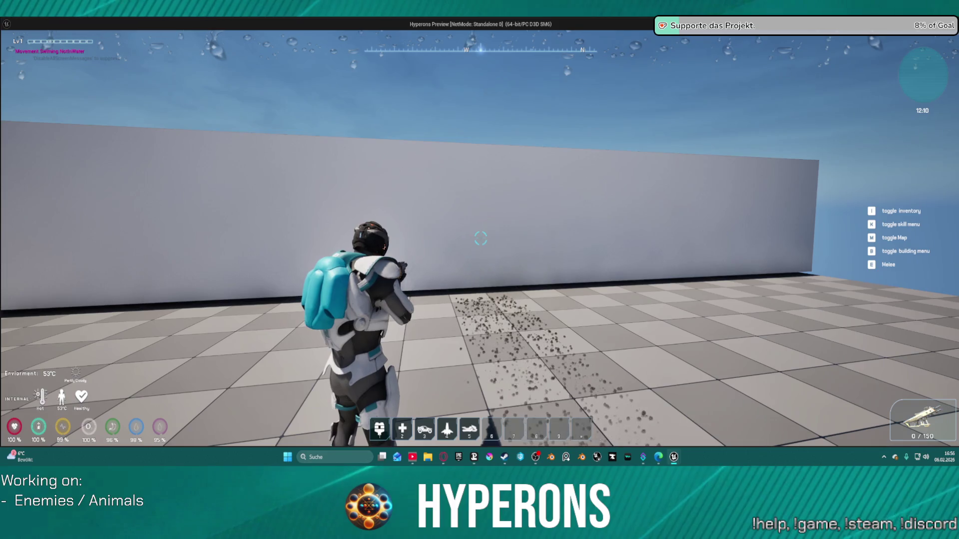
key(Escape)
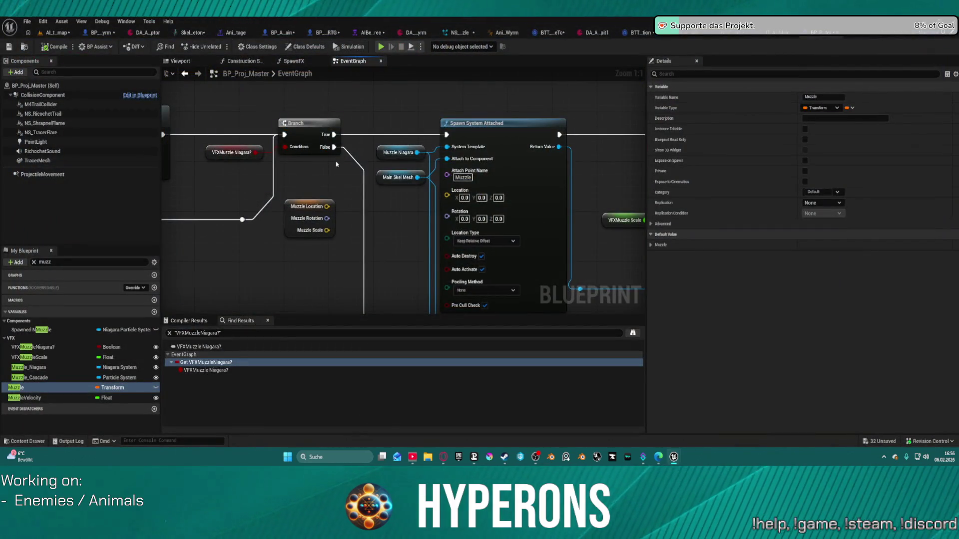
mouse_move(542, 188)
mouse_down()
mouse_move(530, 134)
mouse_move(375, 105)
mouse_move(204, 102)
mouse_move(155, 162)
mouse_up()
mouse_move(499, 200)
mouse_down()
mouse_move(276, 201)
mouse_move(185, 213)
mouse_up()
drag(336, 193, 398, 202)
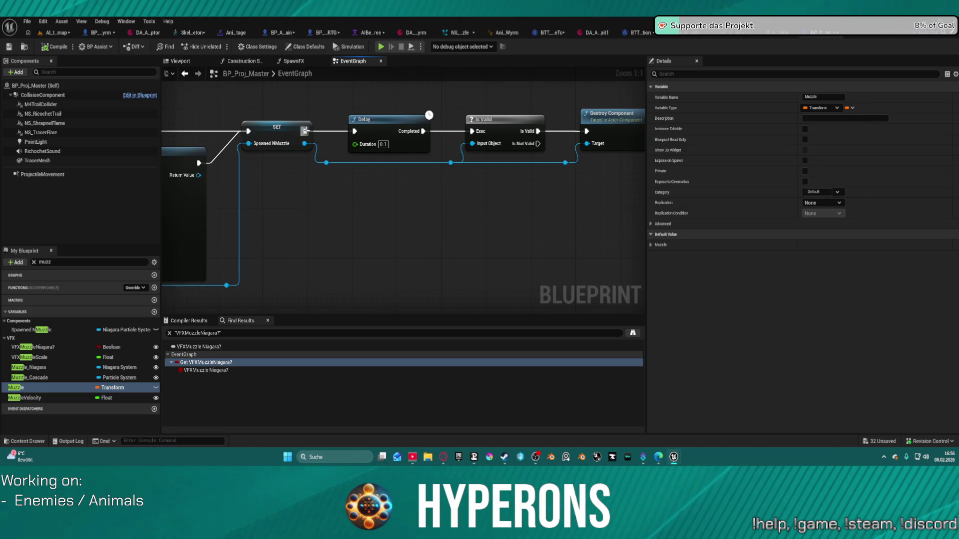
click(277, 127)
drag(472, 131, 465, 132)
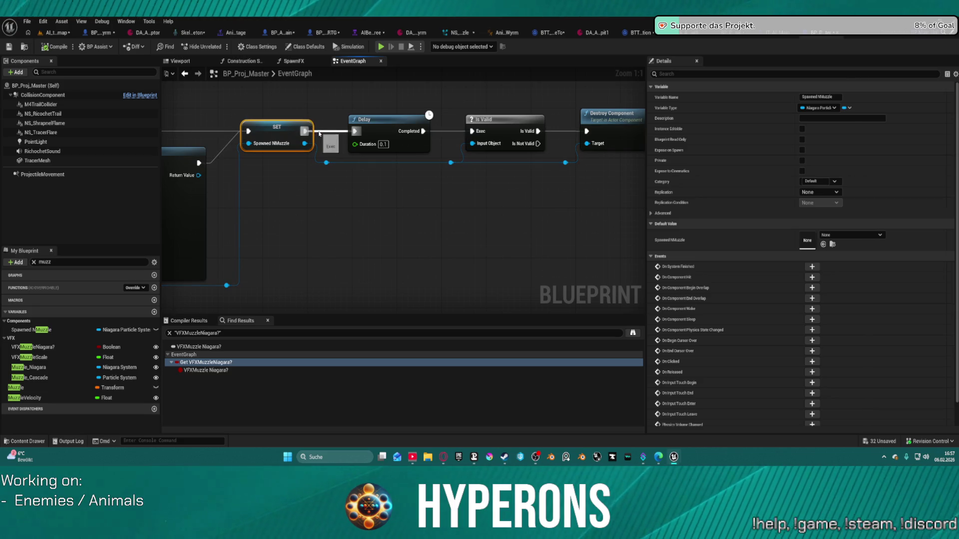
click(320, 134)
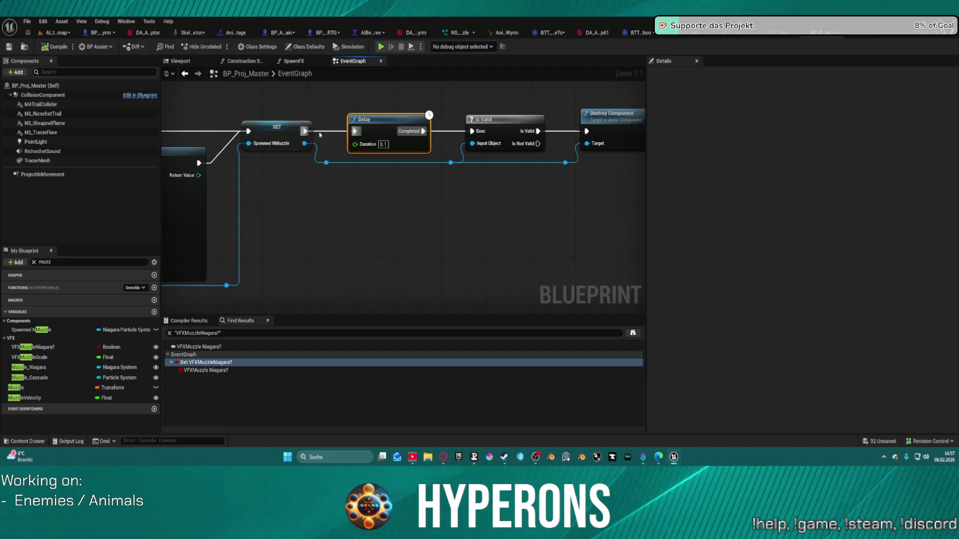
mouse_move(302, 137)
mouse_down()
mouse_move(494, 144)
mouse_move(479, 146)
mouse_move(515, 81)
mouse_up()
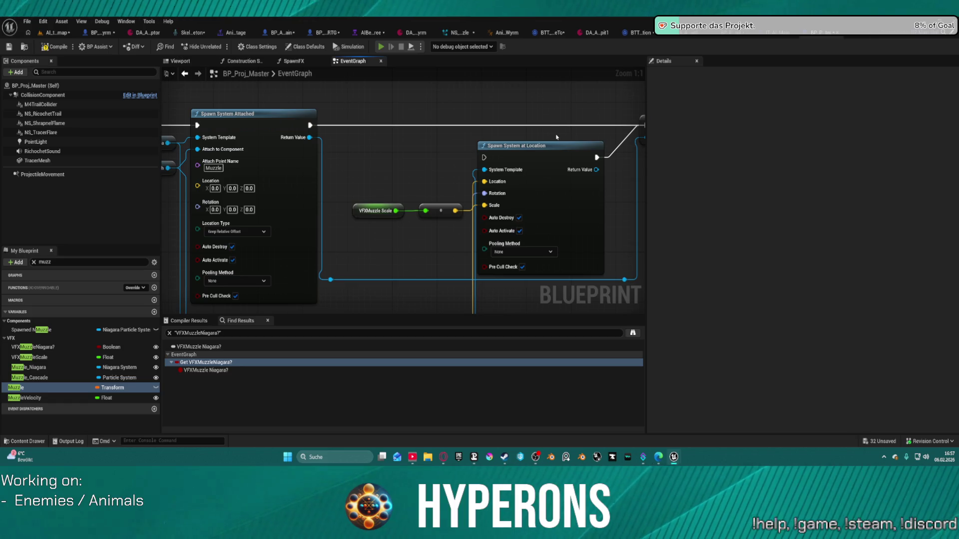
key(alt+Tab)
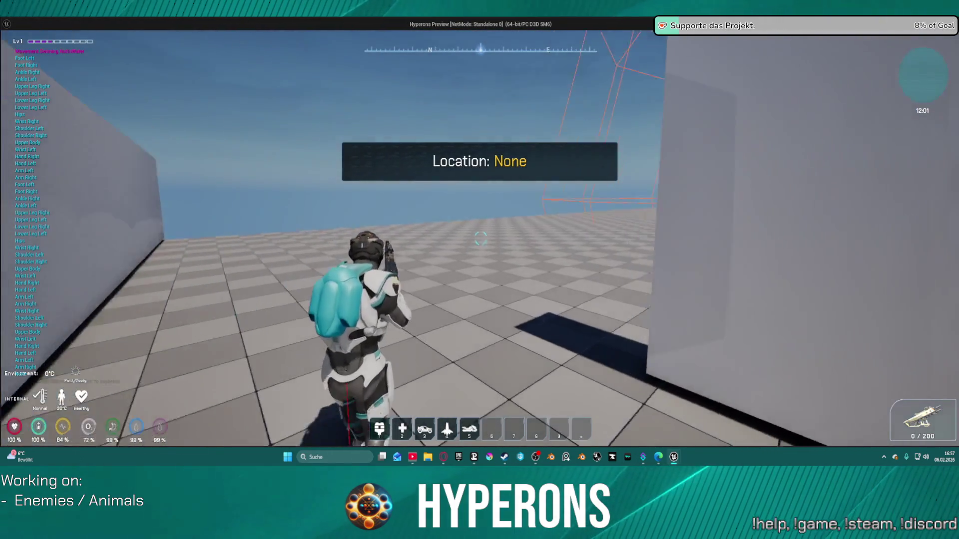
Step: Walk toward the domes and fire once to check the muzzle flash, then exit the preview
key(s)
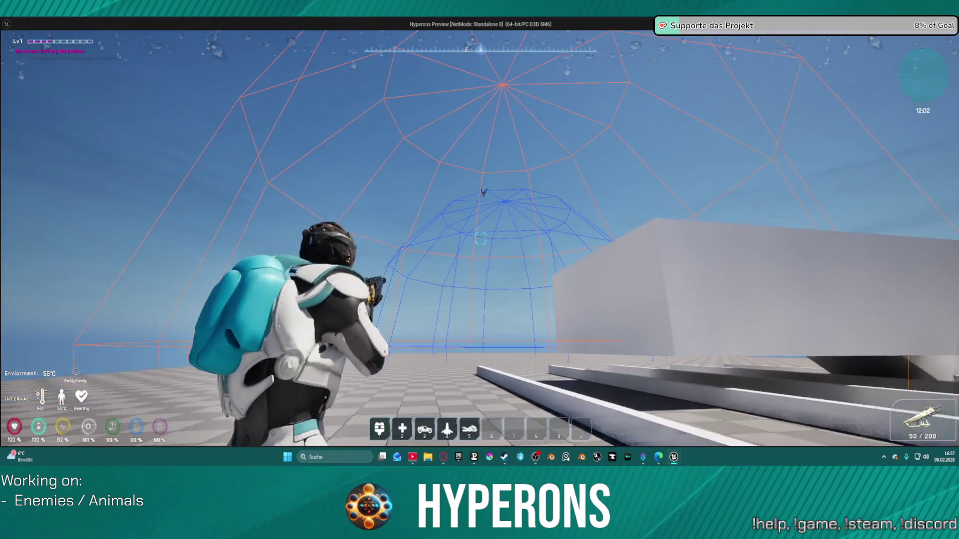
click(480, 238)
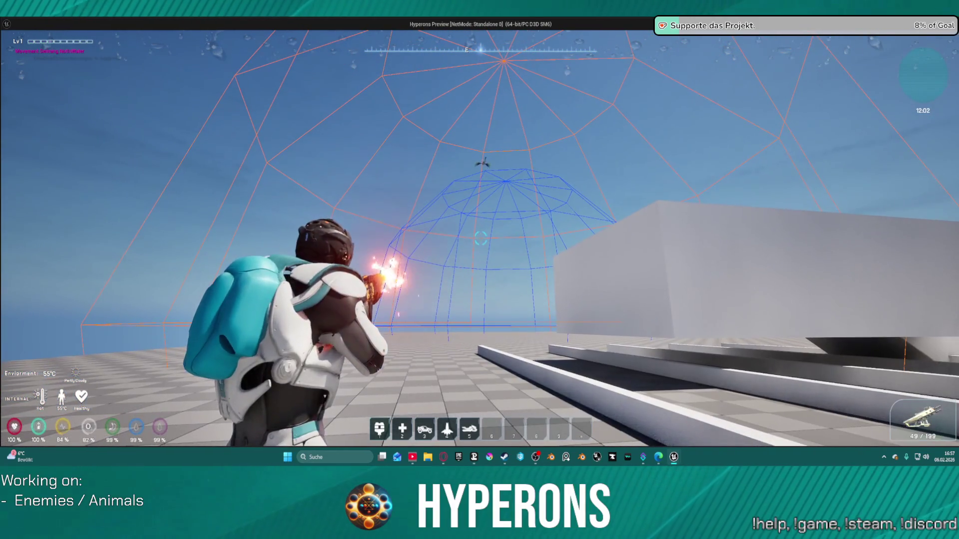
key(Escape)
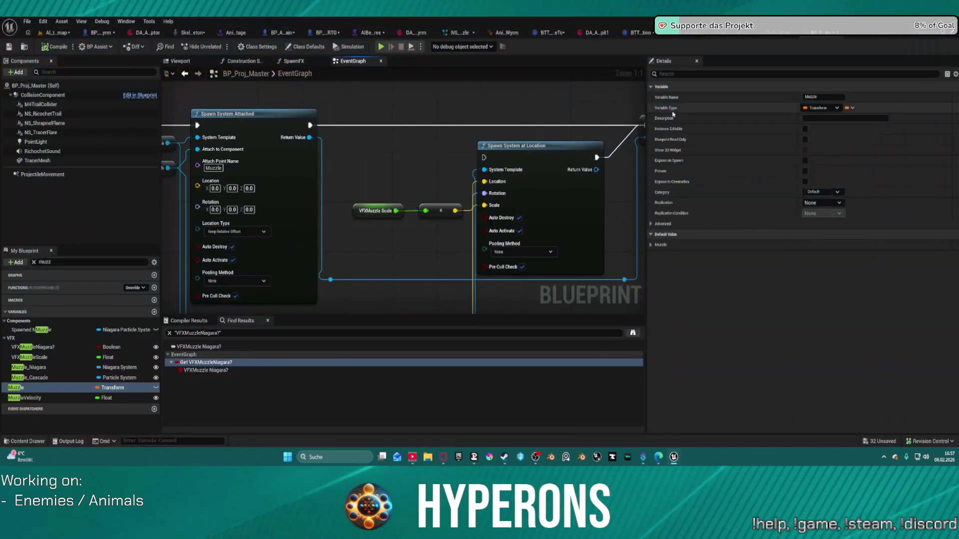
Step: Pan the EventGraph to the Delay node and start editing its 0.1 Duration
drag(575, 139, 260, 142)
drag(380, 142, 431, 145)
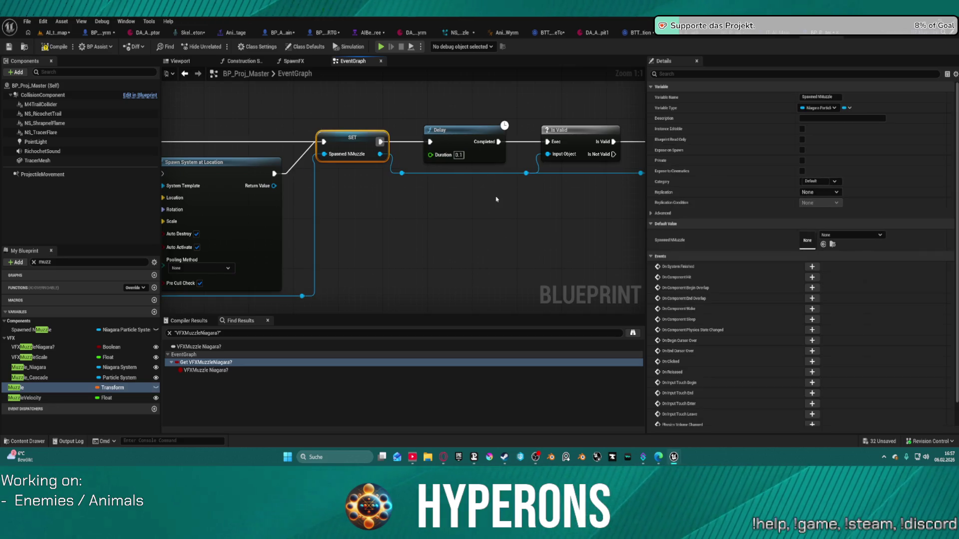
mouse_move(389, 216)
mouse_down()
mouse_move(834, 177)
mouse_move(440, 195)
mouse_move(277, 221)
mouse_up()
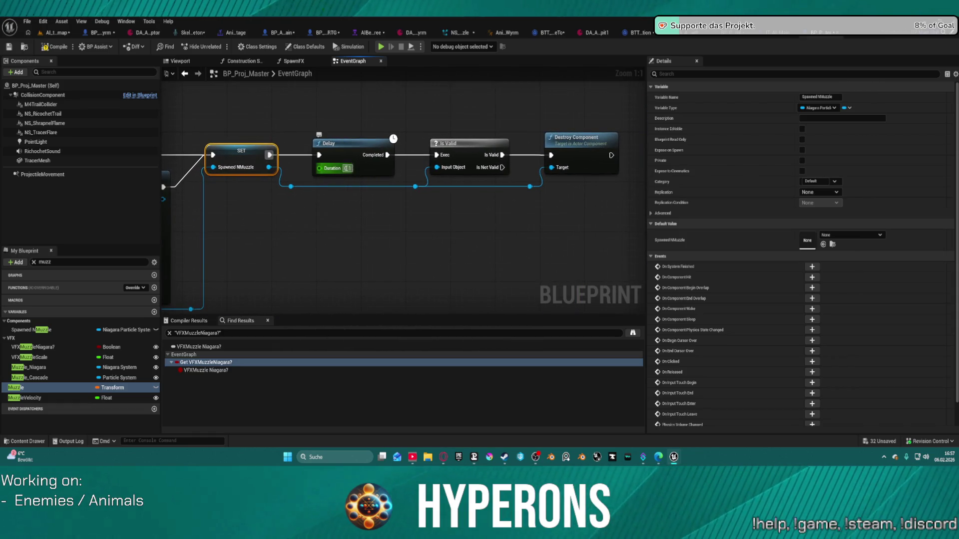
click(347, 168)
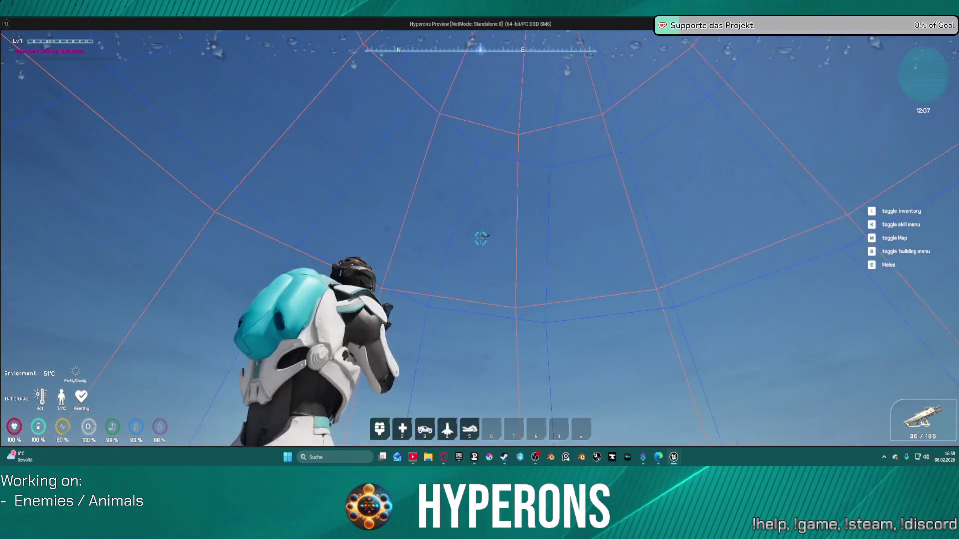
Step: With the muzzle Delay at 0.2, fire bursts at the flying Wyrm, reload, and close the preview
drag(480, 238, 480, 238)
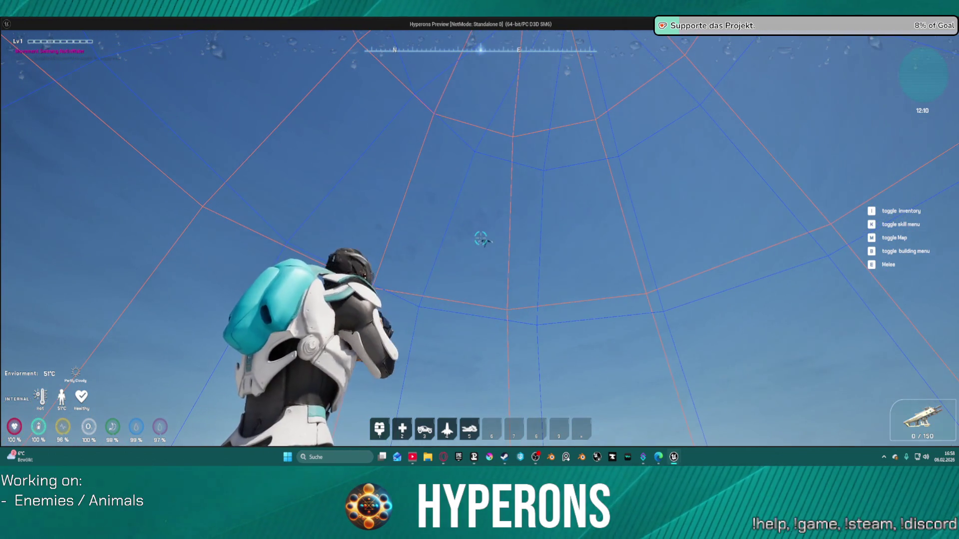
key(r)
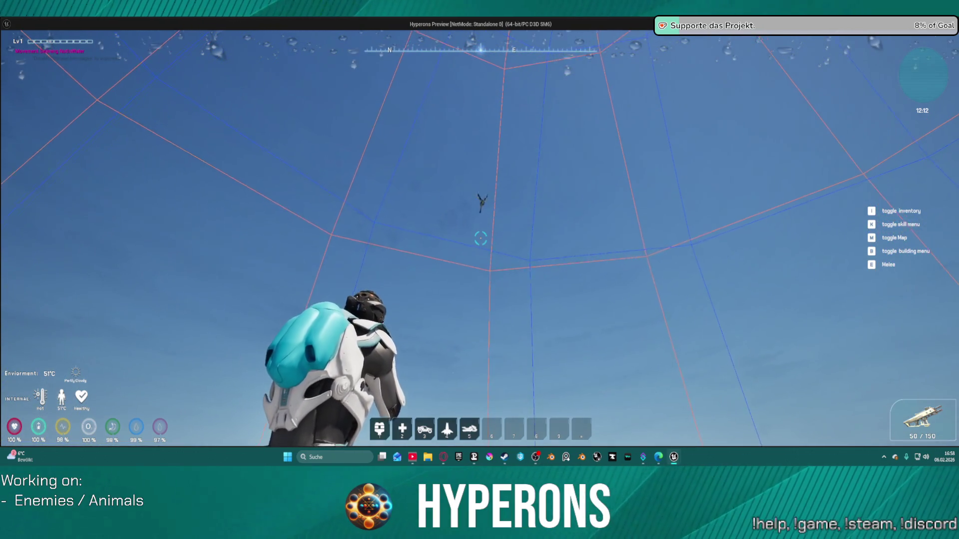
click(480, 238)
click(480, 238)
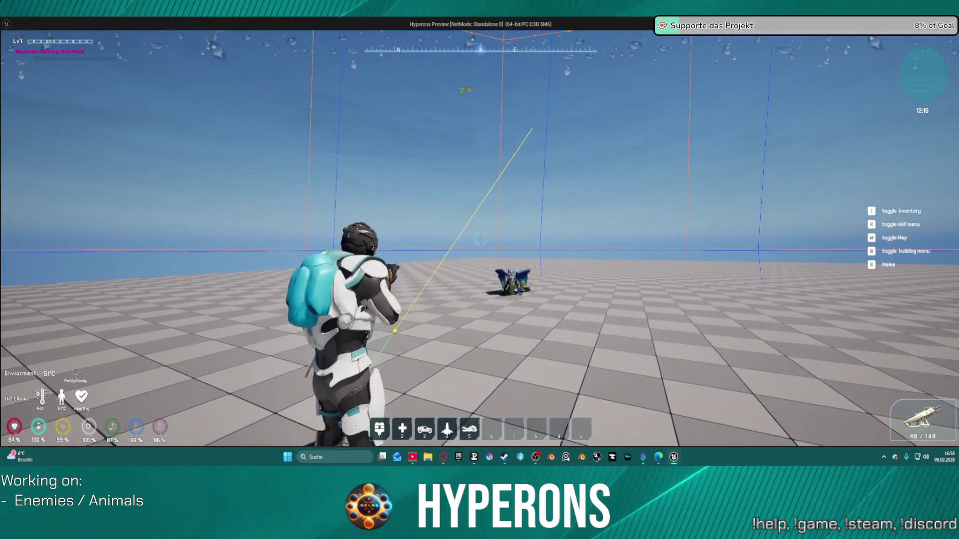
key(Escape)
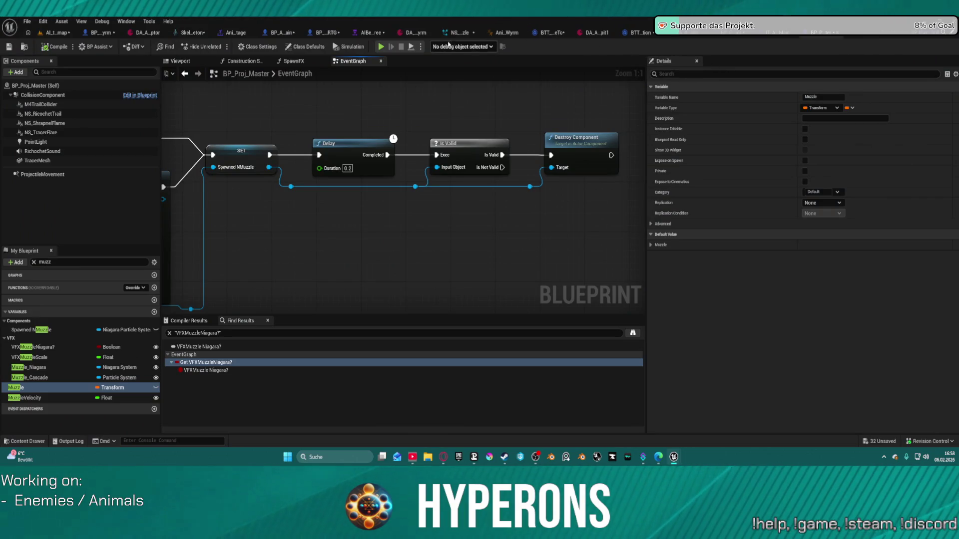
Step: In the AI behavior tree, bring the patrol-point branch into view and move BTT_FlyingMoveTo lower left
click(365, 33)
scroll(395, 204, down, 1)
mouse_move(395, 205)
mouse_down()
mouse_move(505, 274)
mouse_move(409, 400)
mouse_move(279, 385)
mouse_up()
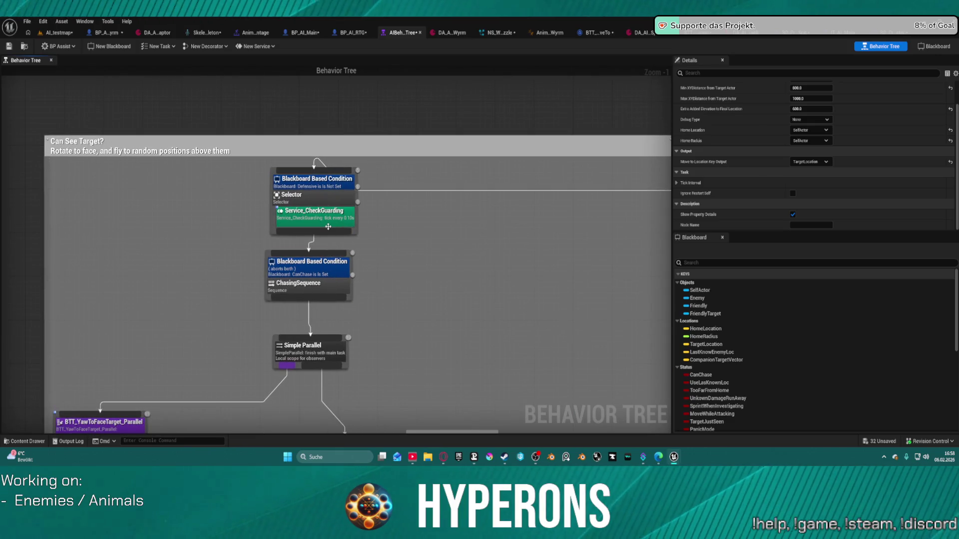
mouse_move(331, 190)
mouse_down()
mouse_move(325, 235)
mouse_move(529, 89)
mouse_move(599, 65)
mouse_up()
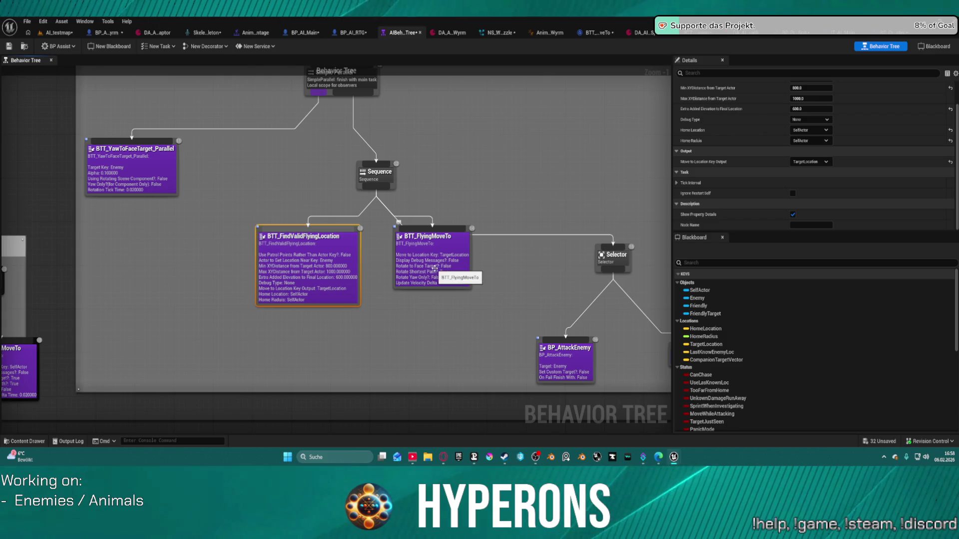
mouse_move(445, 251)
mouse_down()
mouse_move(443, 281)
mouse_move(421, 286)
mouse_move(397, 350)
mouse_move(433, 323)
mouse_up()
scroll(432, 309, down, 6)
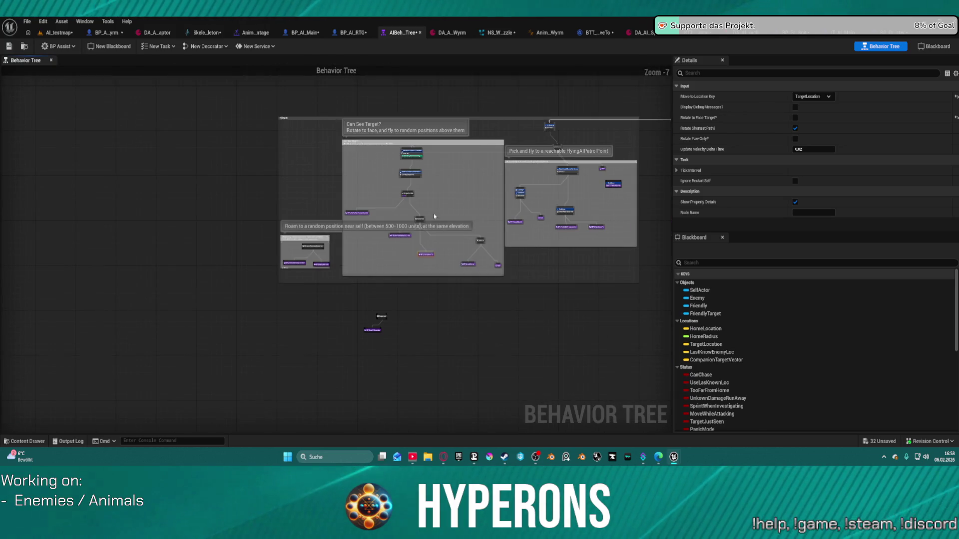
Step: Centre the Patrol Point Sequence branch and set BTT_FindValidFlyingLocation's Extra Added Elevation to 200
scroll(434, 215, up, 8)
mouse_move(398, 197)
mouse_down()
mouse_move(249, 323)
mouse_move(228, 319)
mouse_move(581, 305)
mouse_move(546, 285)
mouse_move(514, 420)
mouse_move(555, 420)
mouse_move(531, 267)
mouse_move(288, 186)
mouse_move(74, 200)
mouse_move(39, 207)
mouse_move(31, 241)
mouse_up()
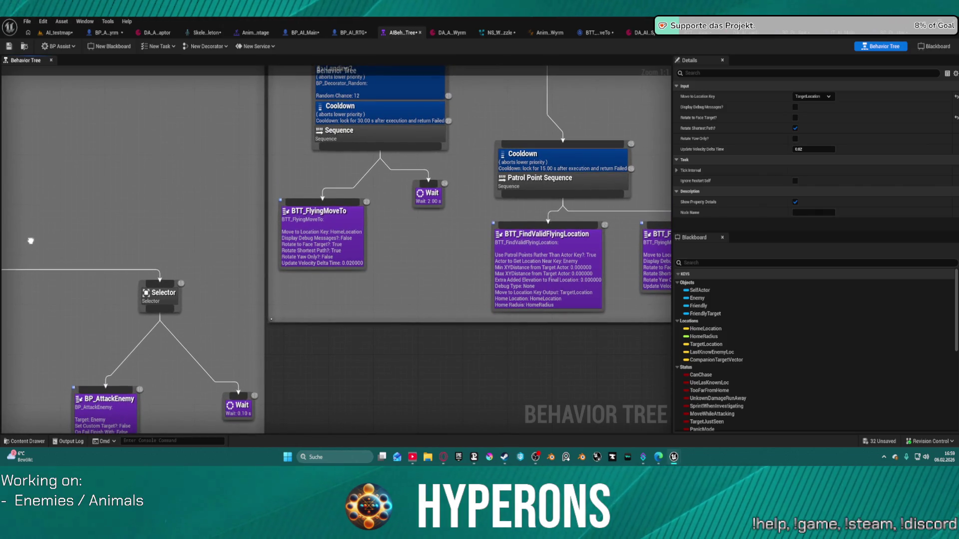
drag(31, 240, 35, 252)
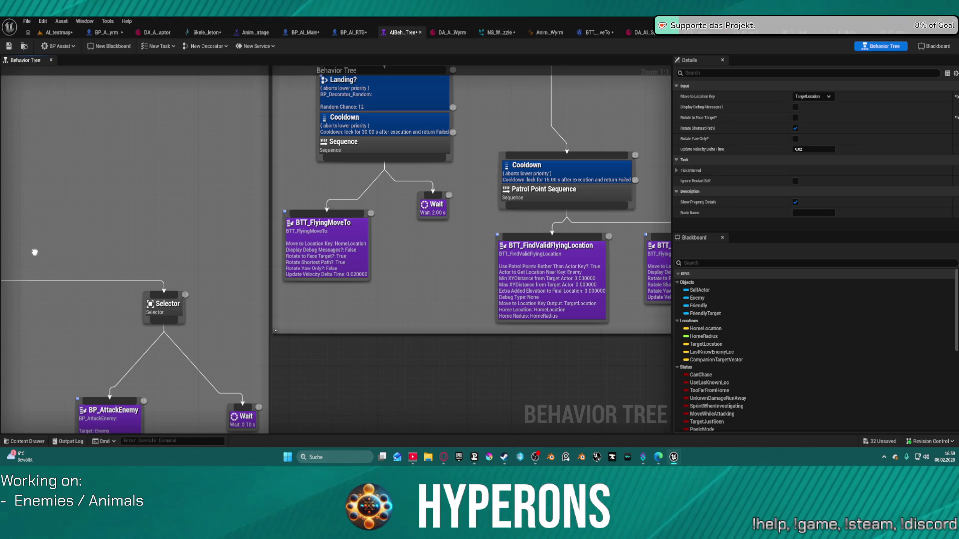
mouse_move(35, 252)
mouse_down()
mouse_move(32, 262)
mouse_move(0, 263)
mouse_move(43, 344)
mouse_move(43, 382)
mouse_up()
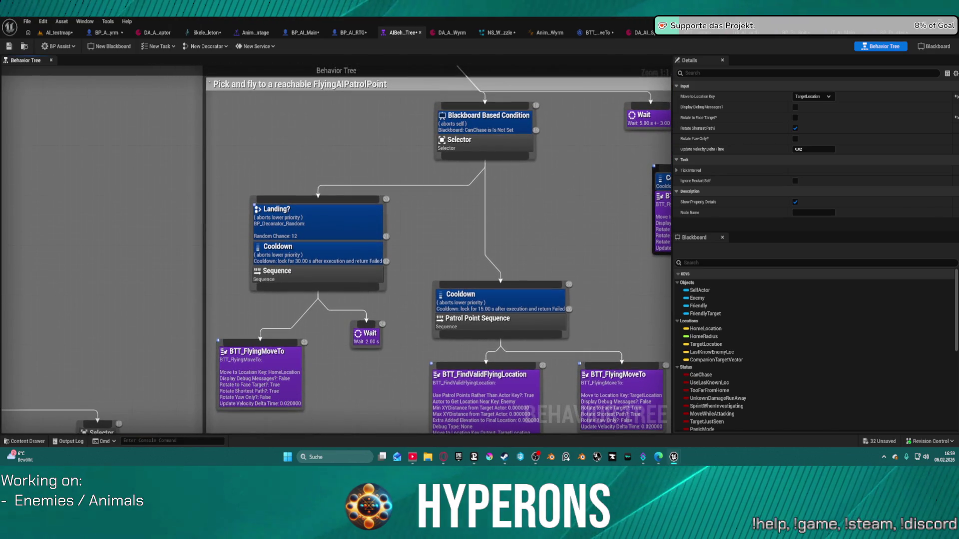
mouse_move(449, 300)
mouse_down()
mouse_move(203, 170)
mouse_move(232, 185)
mouse_move(317, 193)
mouse_up()
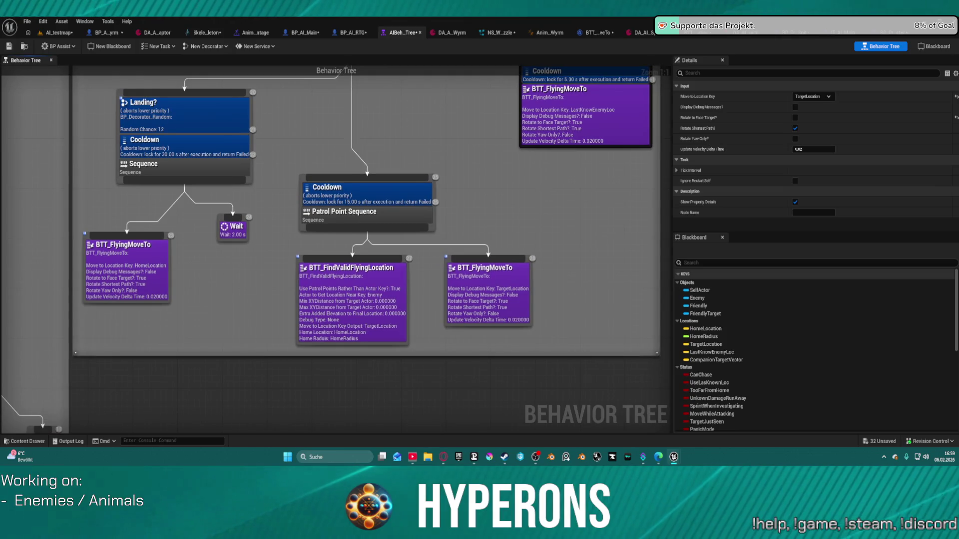
drag(194, 359, 208, 360)
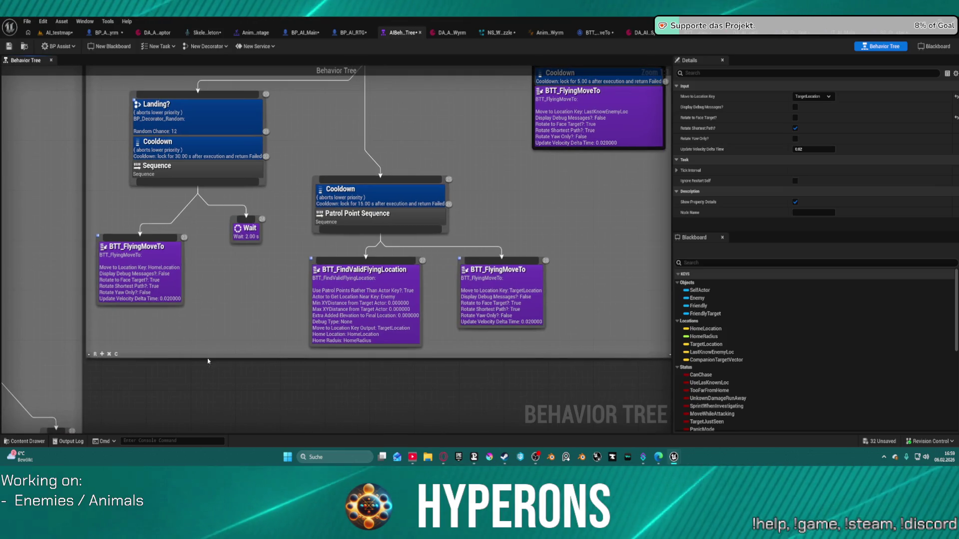
click(378, 317)
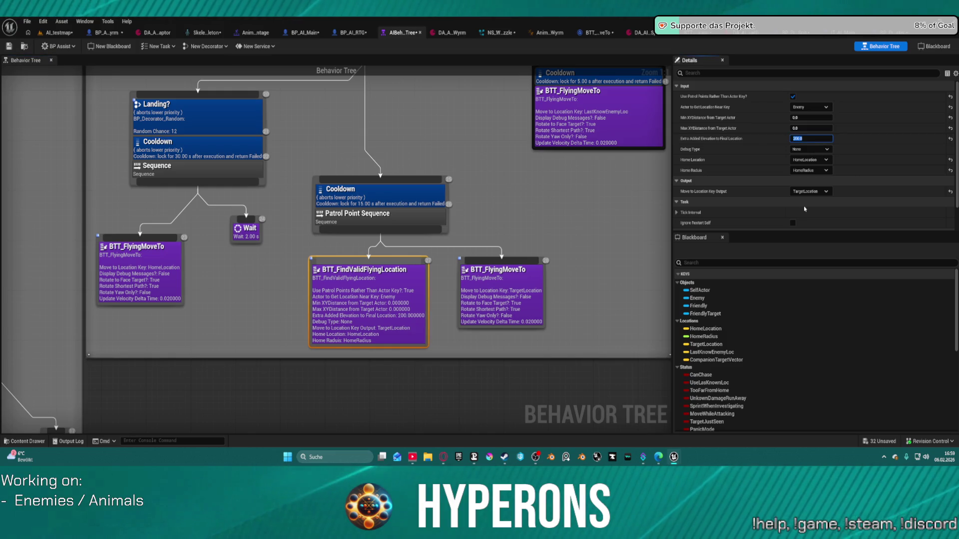
text(200)
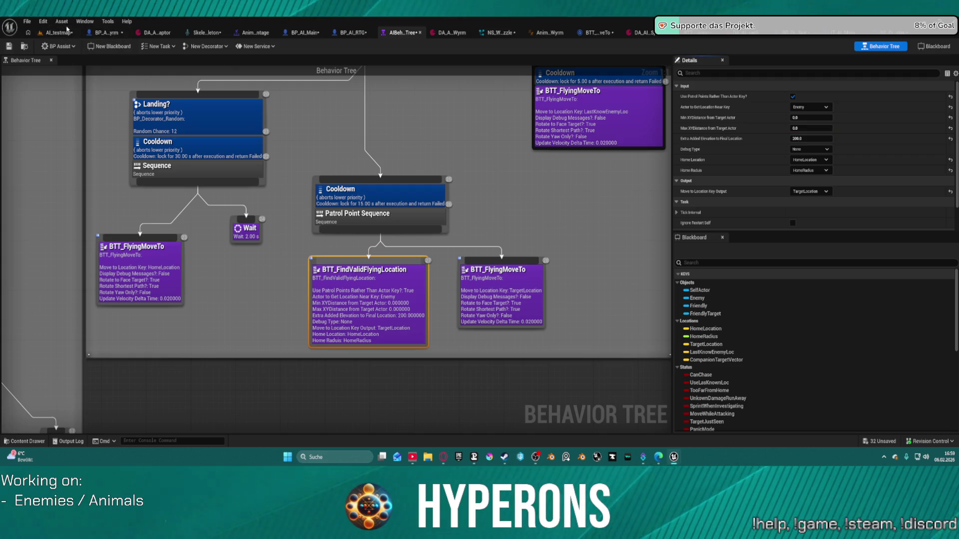
click(54, 33)
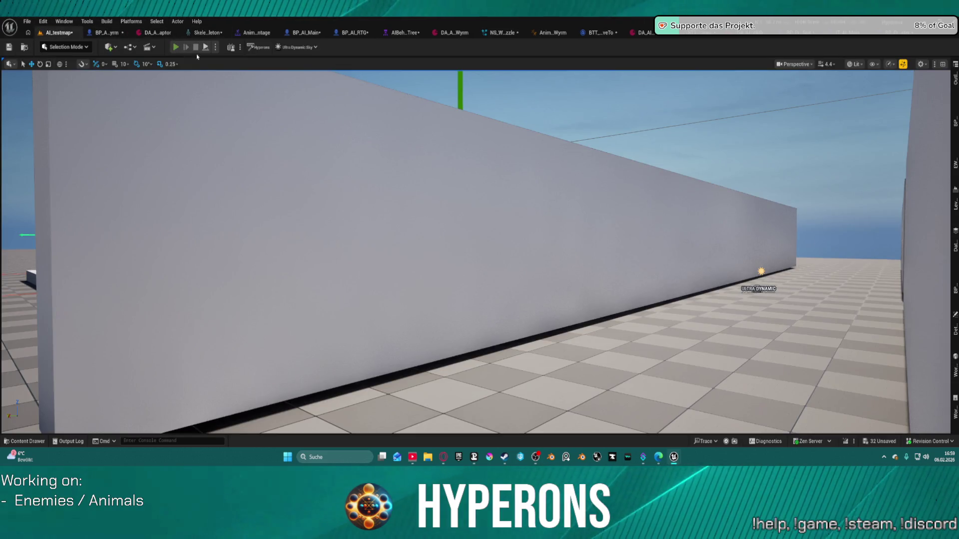
key(alt+p)
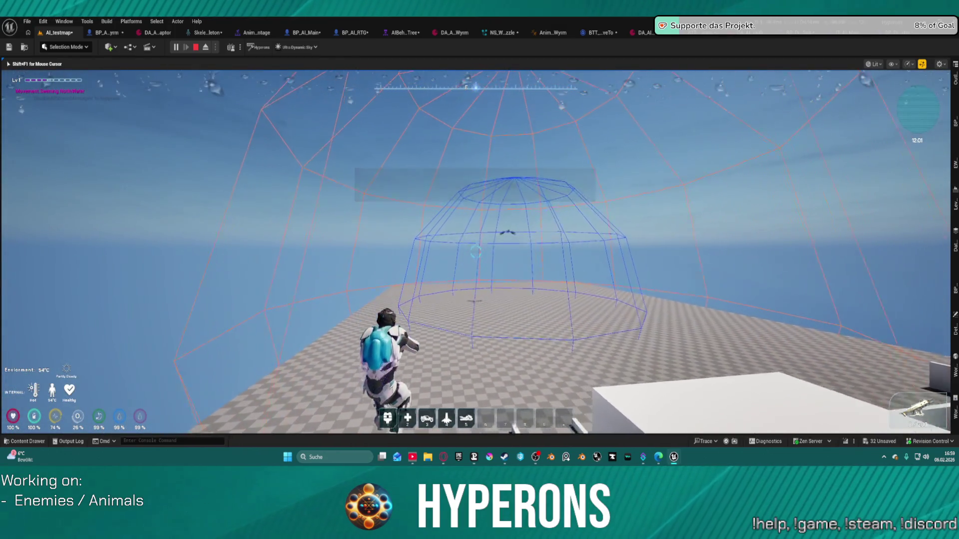
key(space)
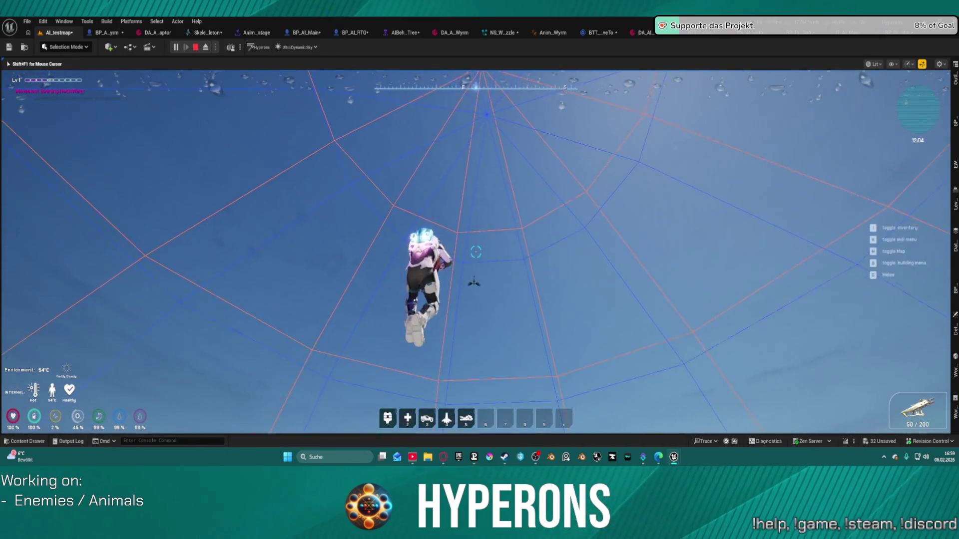
click(476, 252)
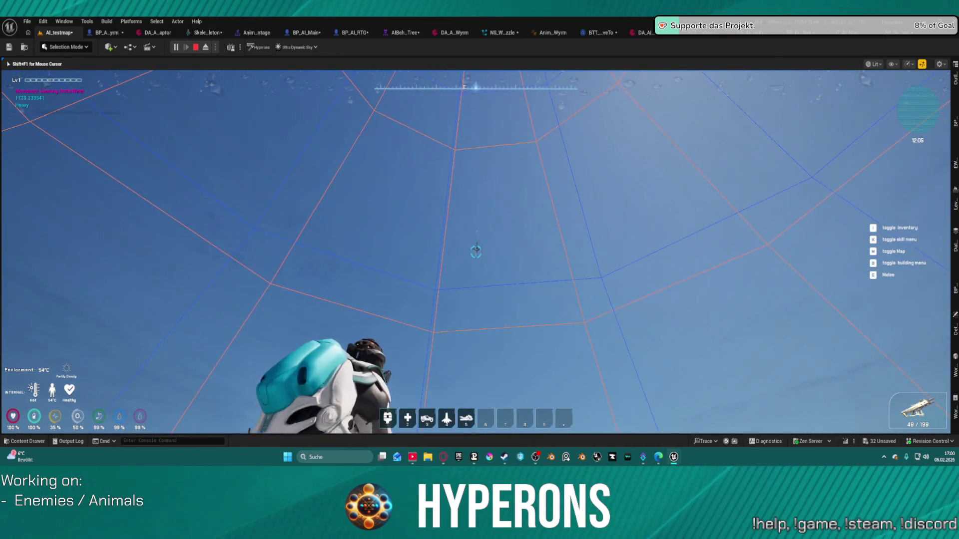
click(476, 251)
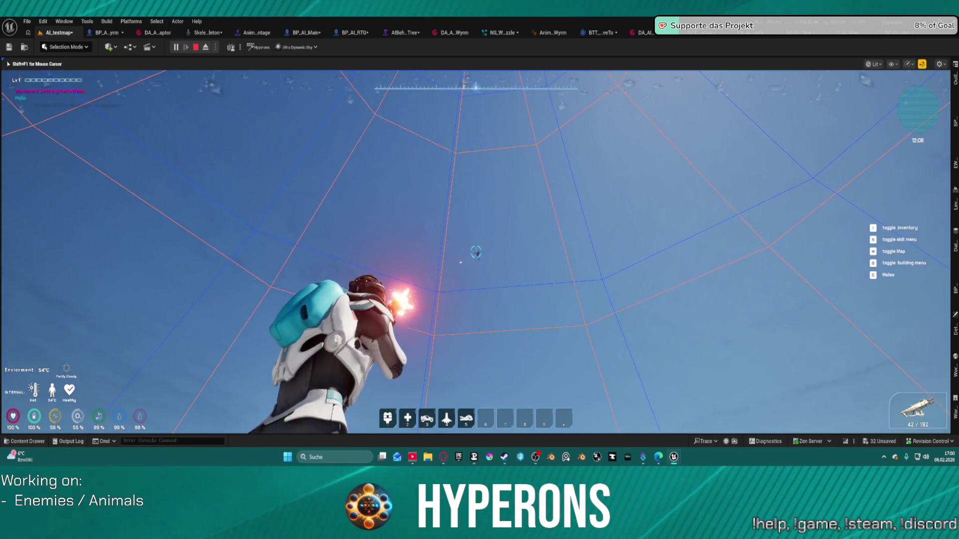
click(476, 252)
click(476, 251)
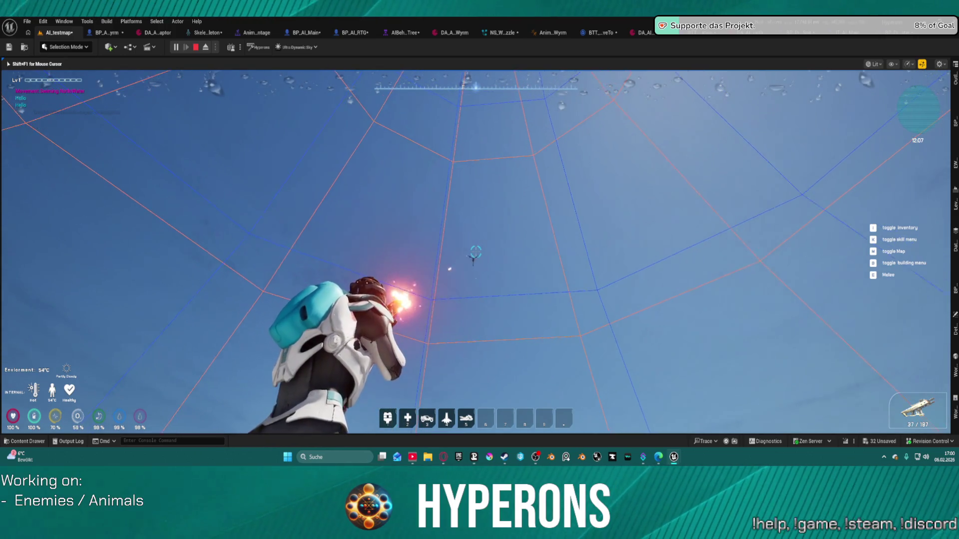
drag(475, 252, 476, 252)
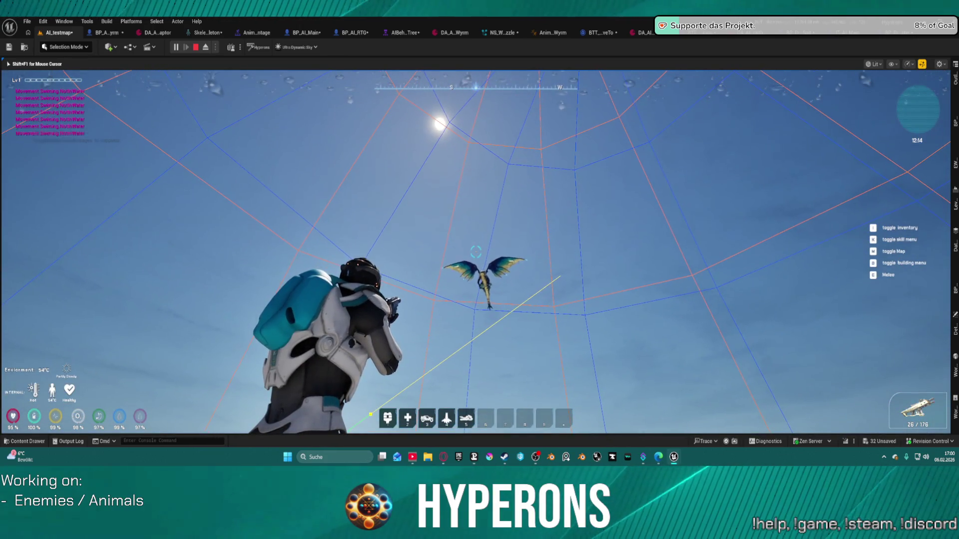
key(Escape)
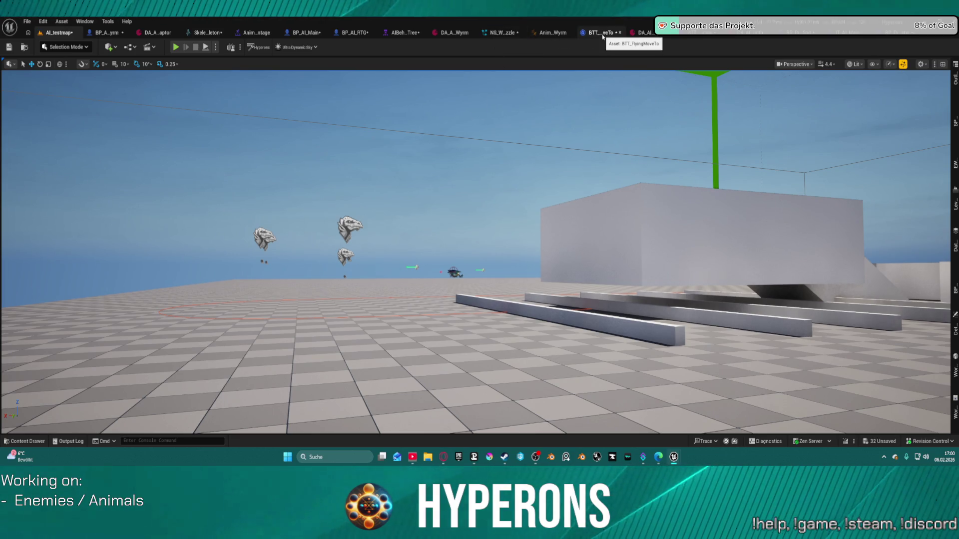
click(897, 40)
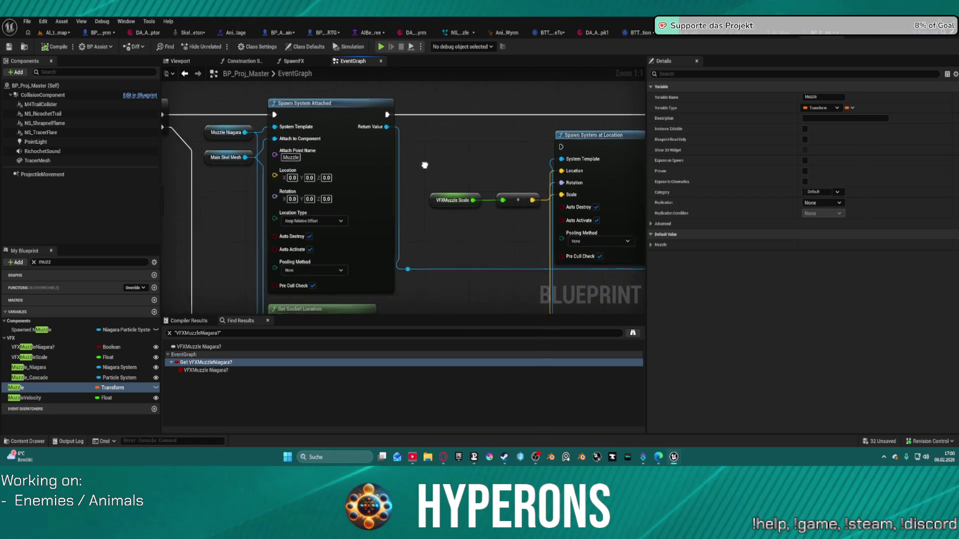
Step: Pan to the Delay node after SET Spawned NMuzzle and enter 0.1 as its Duration
mouse_move(495, 162)
mouse_down()
mouse_move(478, 168)
mouse_move(415, 125)
mouse_move(354, 122)
mouse_move(385, 147)
mouse_move(463, 157)
mouse_up()
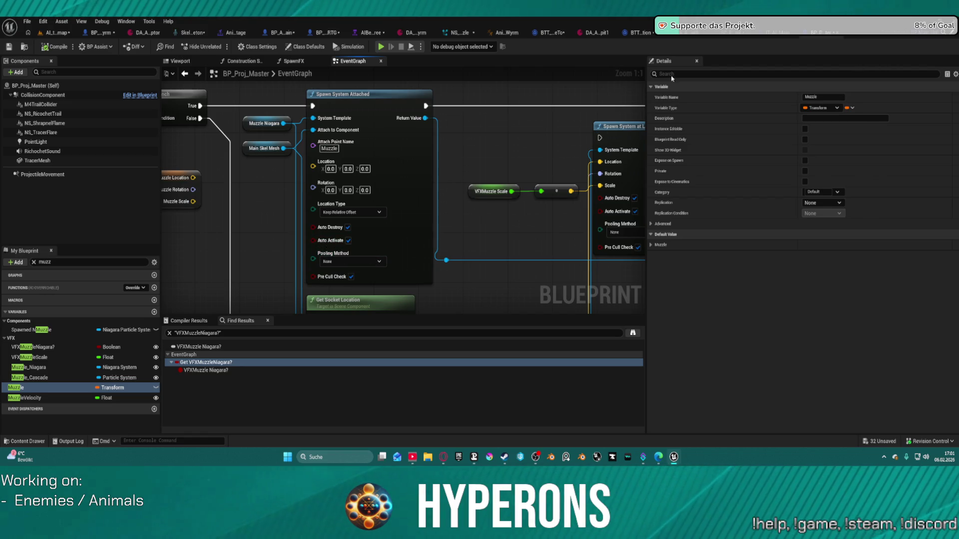
drag(449, 210, 170, 200)
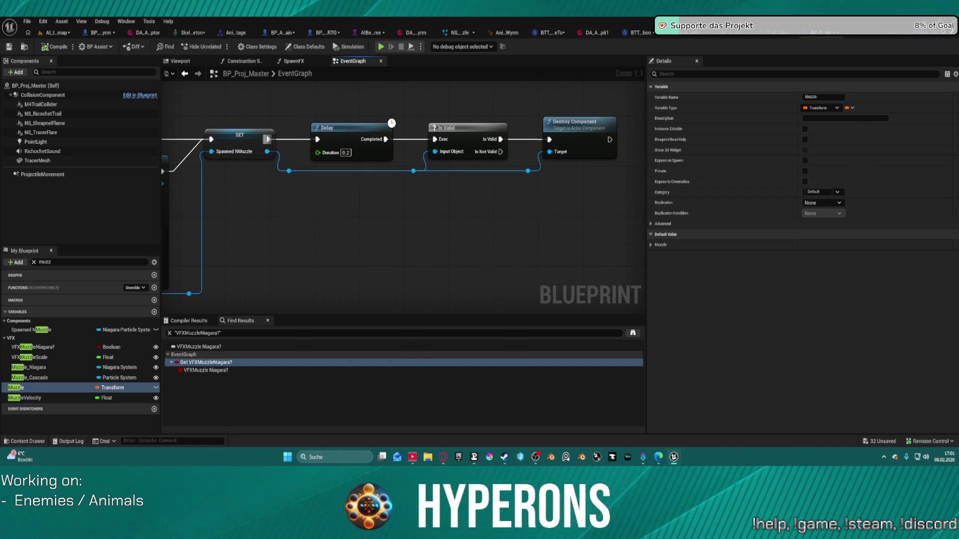
drag(279, 142, 427, 131)
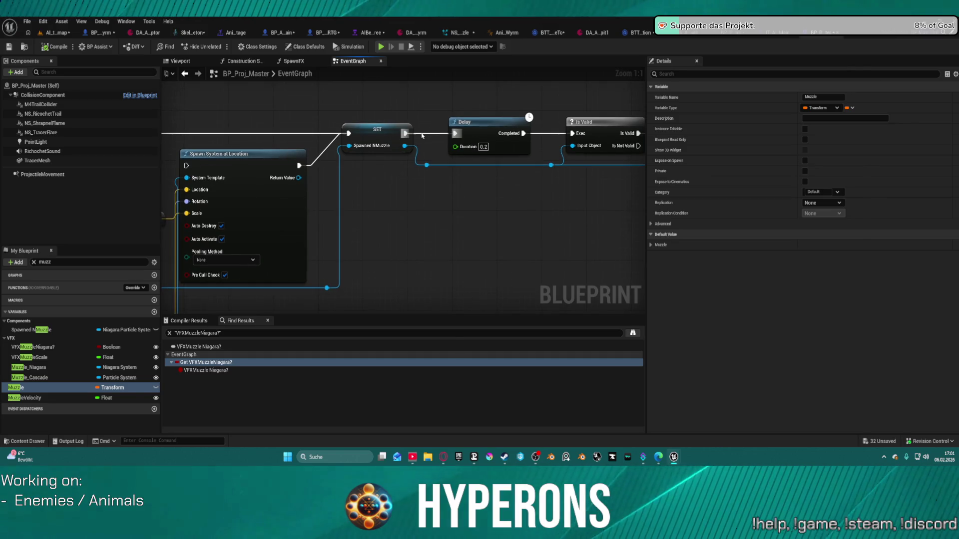
click(464, 122)
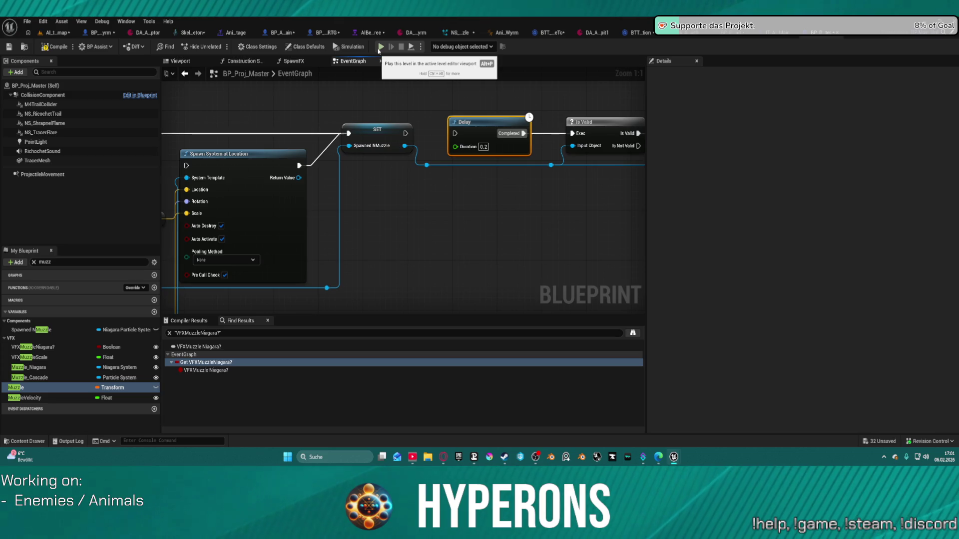
click(482, 146)
text(0.1)
key(Return)
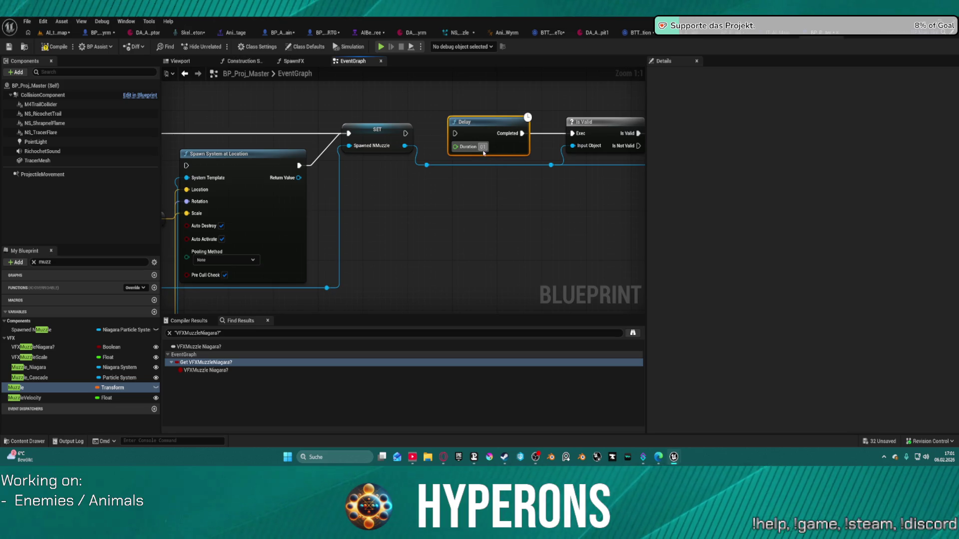
click(500, 158)
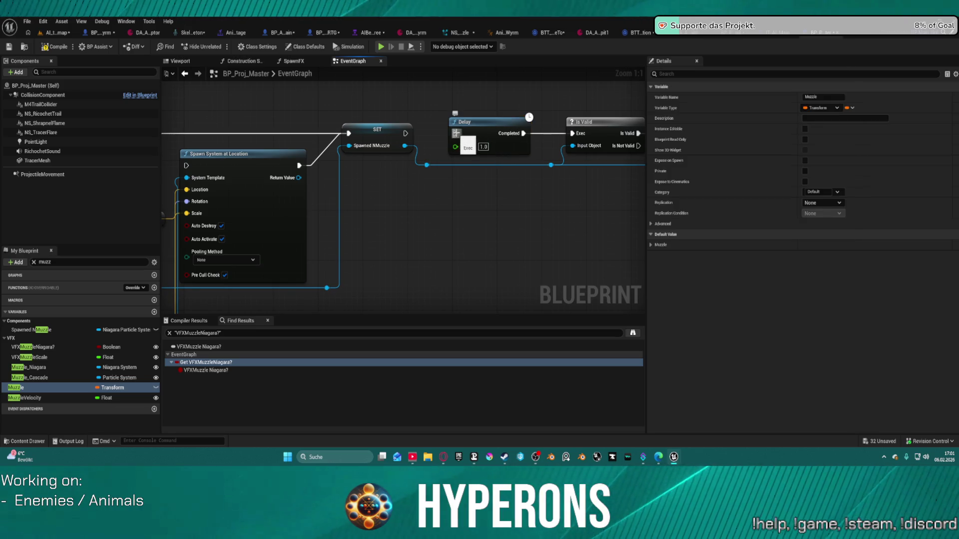
Step: Change the Delay Duration to 3.0 and launch a game preview to test it
click(509, 151)
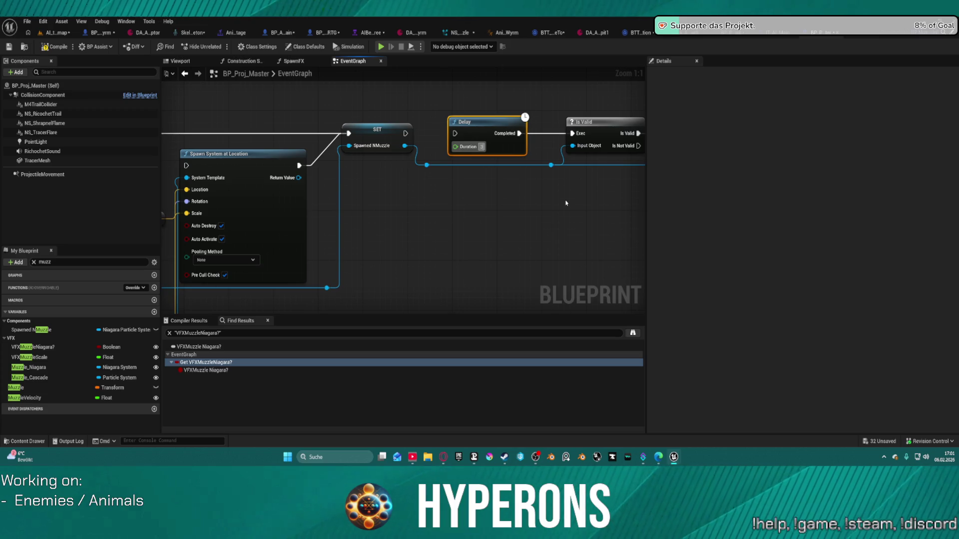
key(Return)
click(405, 85)
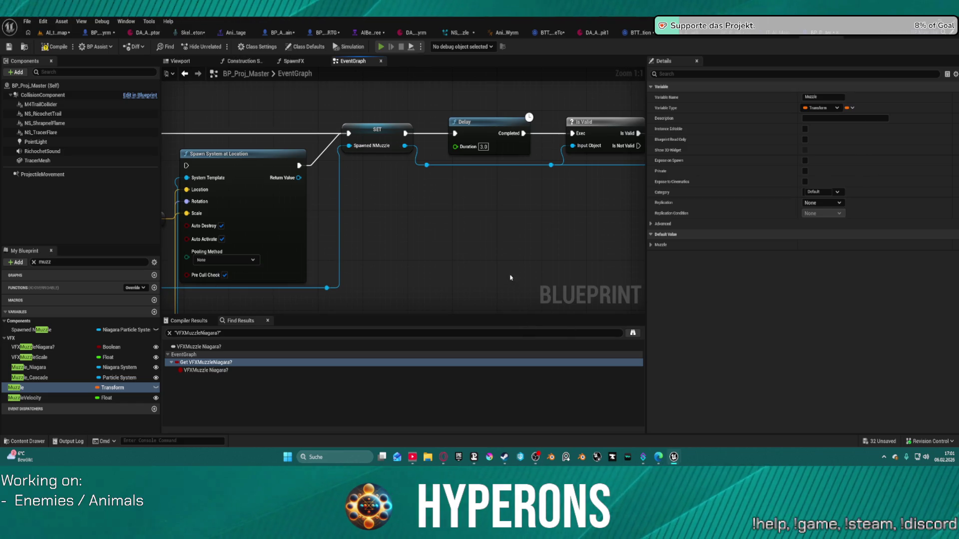
key(alt+p)
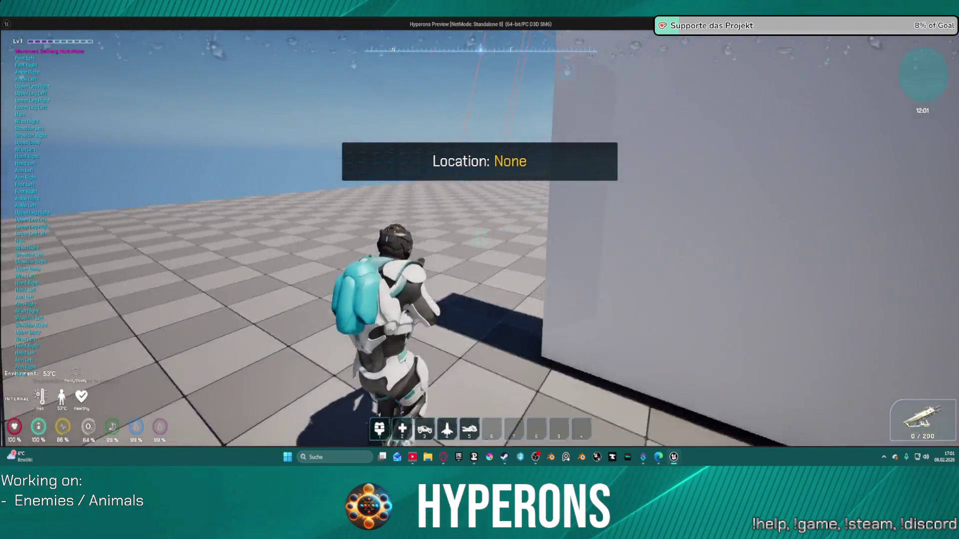
Step: Aim down the corridor and fire the rifle while turning toward the walls
right_click(479, 240)
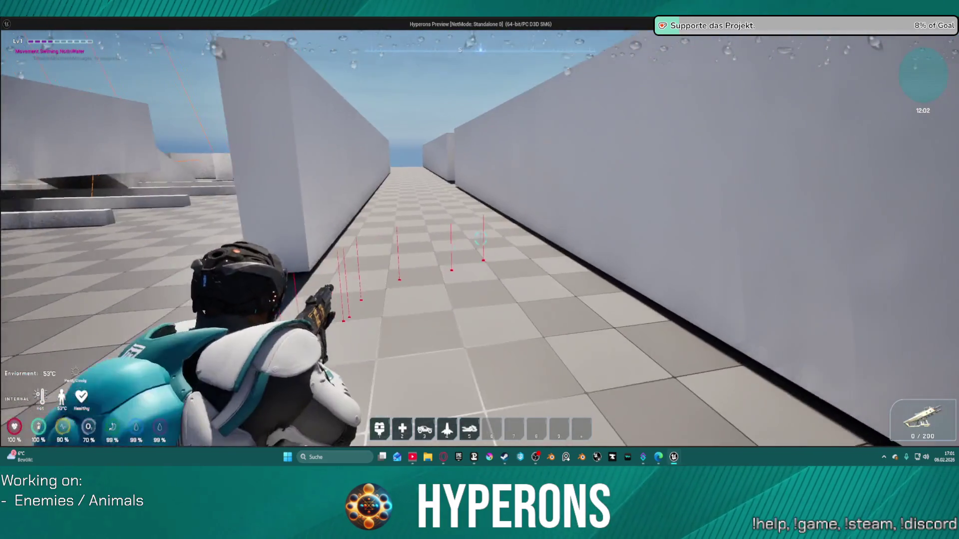
click(479, 240)
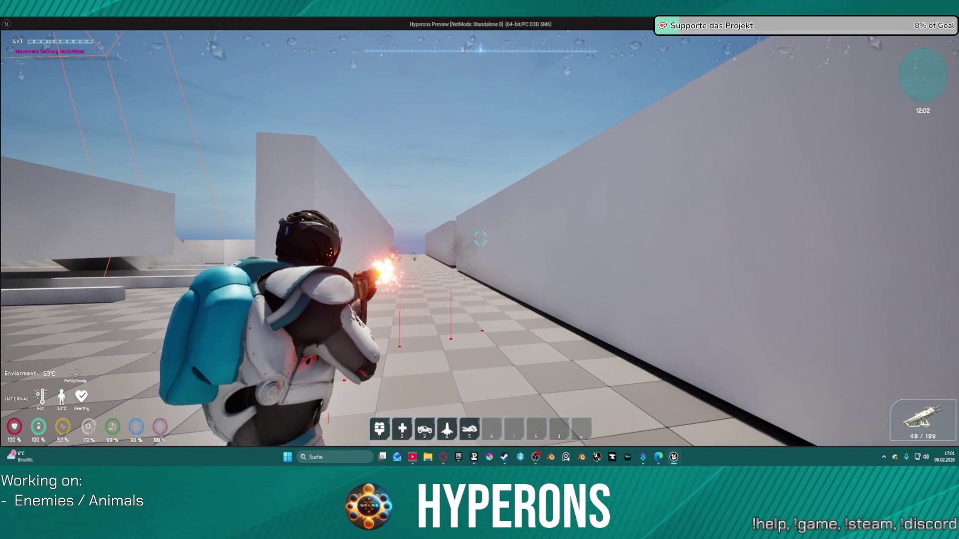
drag(480, 238, 480, 238)
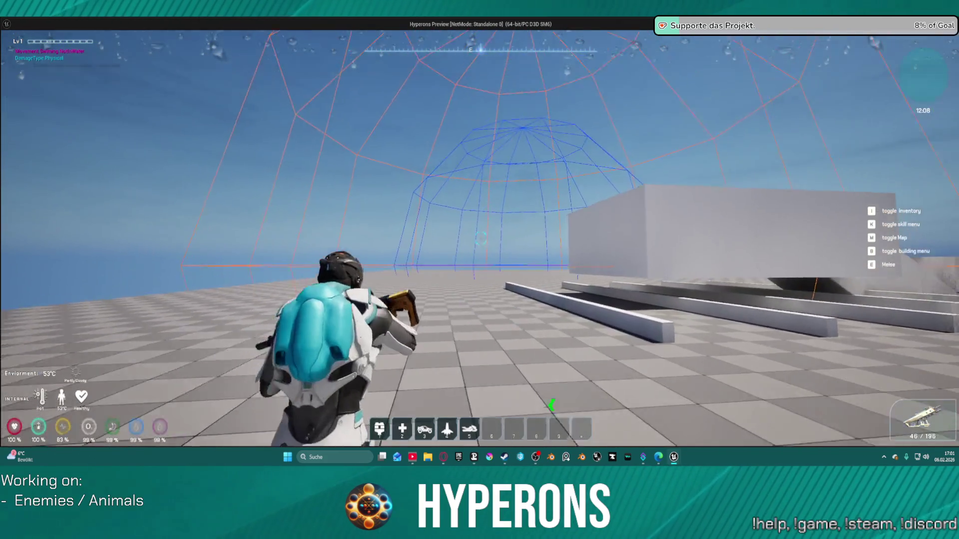
Step: Fly up toward the Wyrm, stop the preview, and bring up the Wyrm's AnimGraph
key(space)
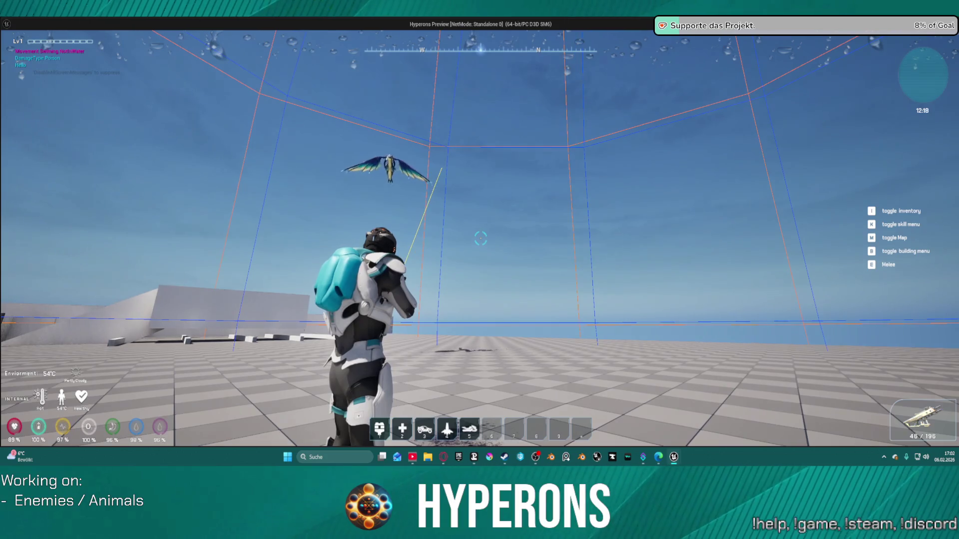
key(Escape)
click(506, 33)
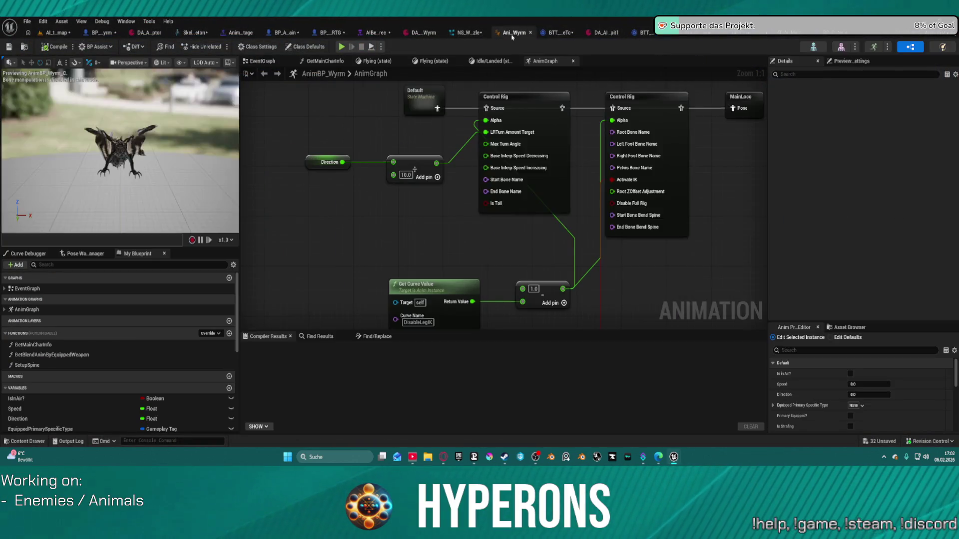
Step: In the Wyrm behavior tree, locate and inspect the BTT_FindValidFlyingLocation task's blueprint
click(374, 32)
scroll(520, 222, down, 1)
mouse_move(486, 331)
mouse_down()
mouse_move(503, 409)
mouse_move(819, 355)
mouse_up()
mouse_move(150, 279)
mouse_down()
mouse_move(563, 248)
mouse_move(595, 259)
mouse_move(509, 257)
mouse_move(220, 93)
mouse_up()
mouse_move(567, 130)
mouse_down()
mouse_move(205, 119)
mouse_move(541, 128)
mouse_up()
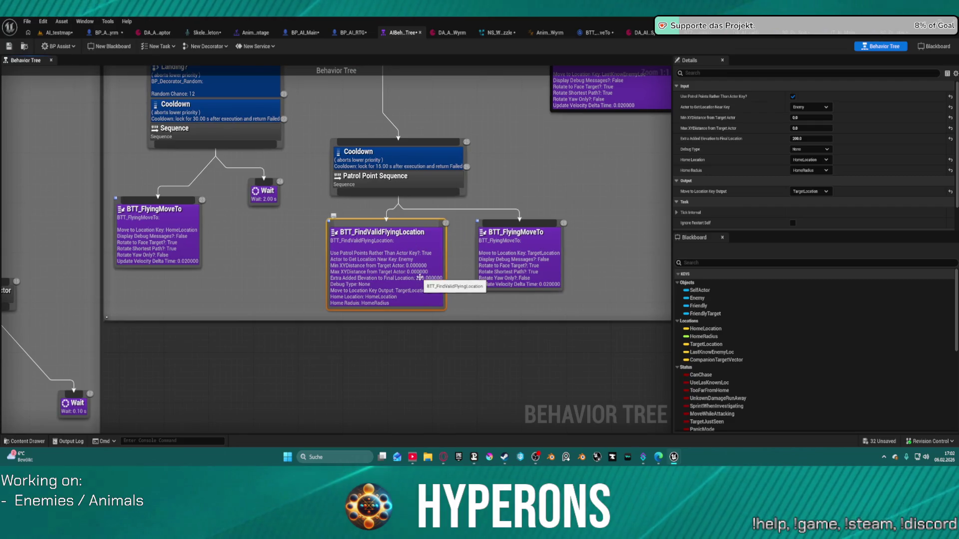
double_click(423, 286)
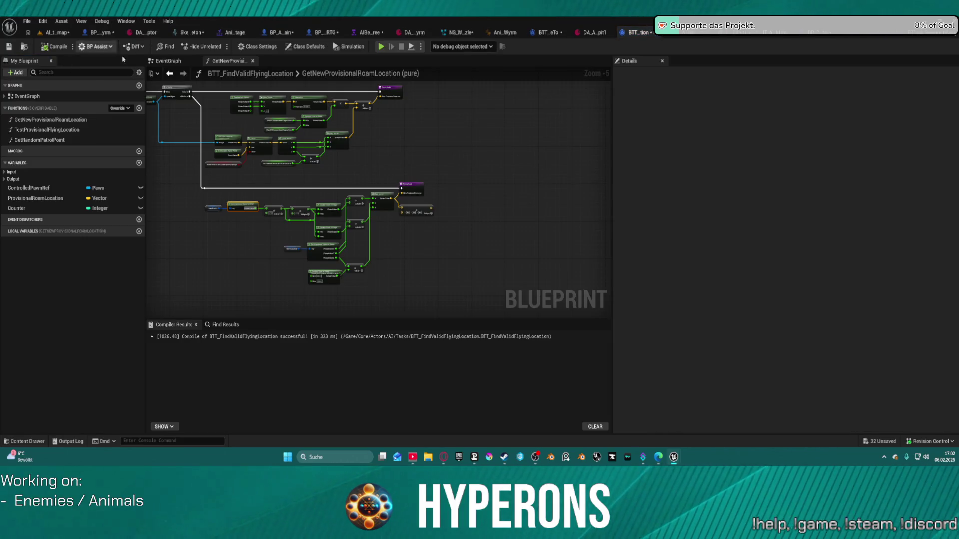
click(174, 75)
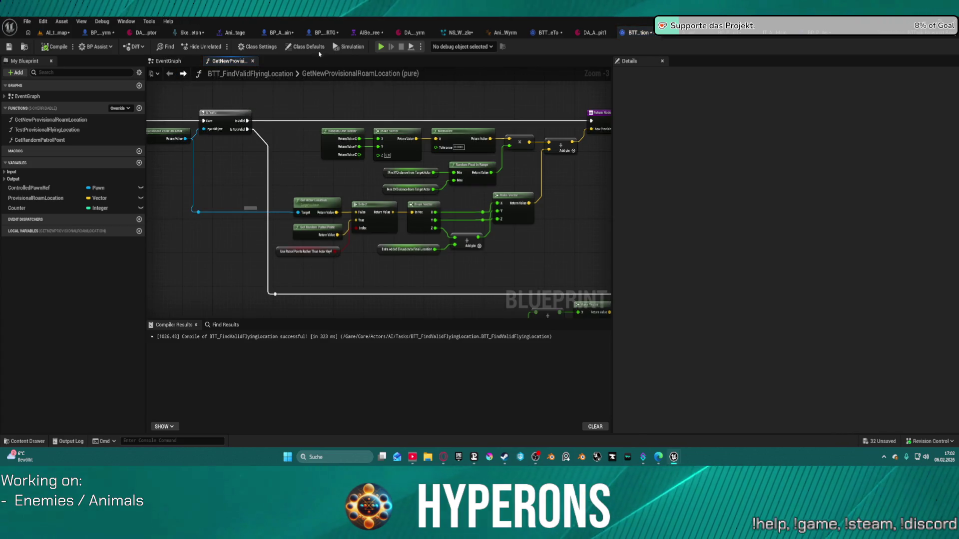
Step: Set BTT_FindValidFlyingLocation's Extra Added Elevation to Final Location to 0
click(370, 33)
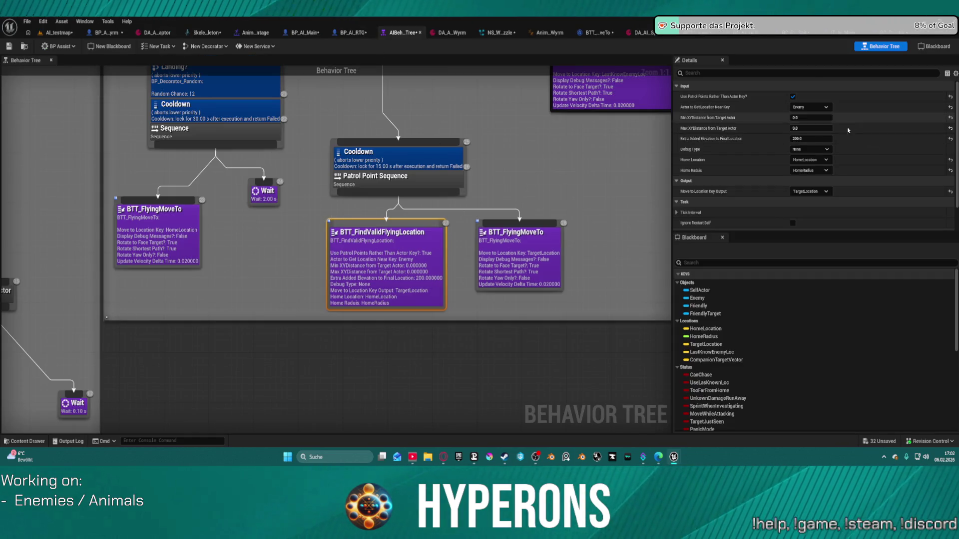
text(0)
key(Return)
click(545, 154)
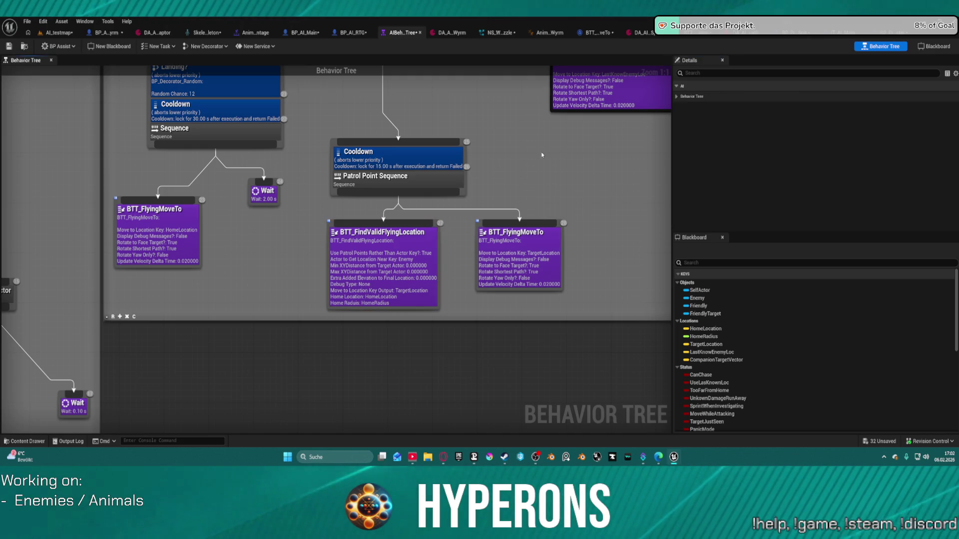
Step: Reposition the FindValidFlyingLocation, FlyingMoveTo and Wait nodes, then close the behavior tree for AI_testmap
mouse_move(505, 148)
mouse_down()
mouse_move(539, 169)
mouse_move(546, 190)
mouse_move(593, 217)
mouse_up()
mouse_move(236, 111)
mouse_down()
mouse_move(350, 343)
mouse_move(364, 352)
mouse_up()
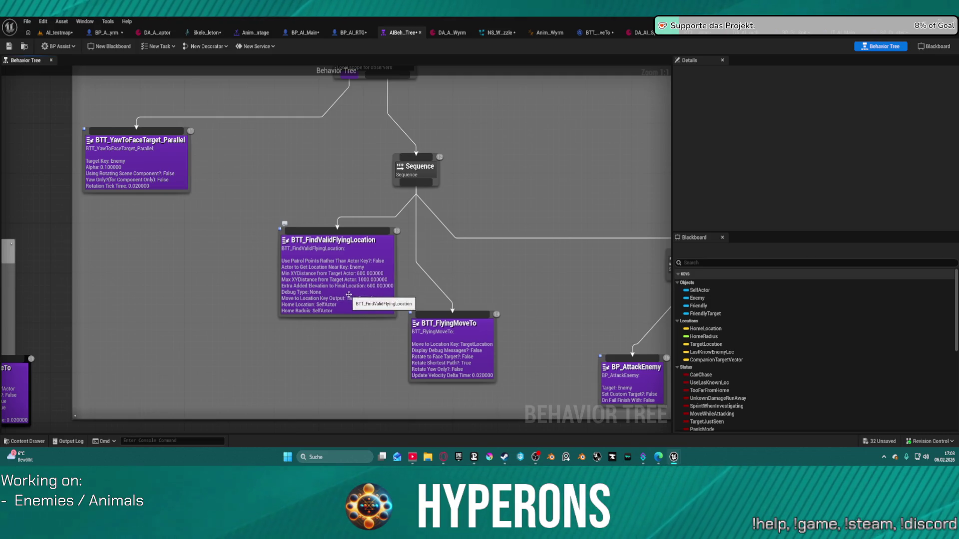
drag(395, 280, 296, 313)
mouse_move(483, 353)
mouse_down()
mouse_move(464, 325)
mouse_move(444, 319)
mouse_move(447, 328)
mouse_up()
mouse_move(575, 252)
mouse_down()
mouse_move(489, 211)
mouse_move(237, 276)
mouse_move(219, 316)
mouse_up()
mouse_move(400, 145)
mouse_down()
mouse_move(394, 160)
mouse_move(390, 141)
mouse_move(366, 176)
mouse_move(398, 155)
mouse_up()
middle_click(407, 39)
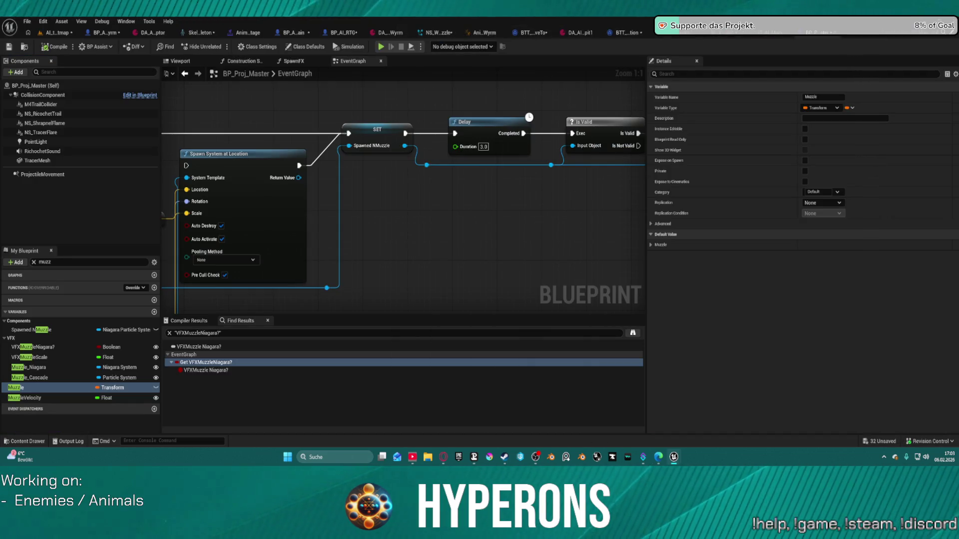
click(46, 33)
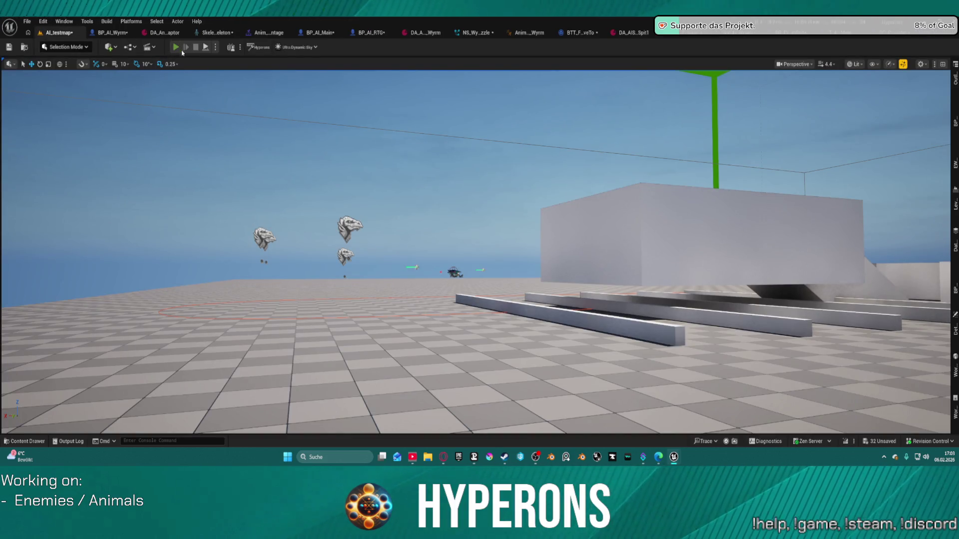
Step: Play AI_testmap in the editor, running forward and jumping toward the flying Wyrm
key(alt+p)
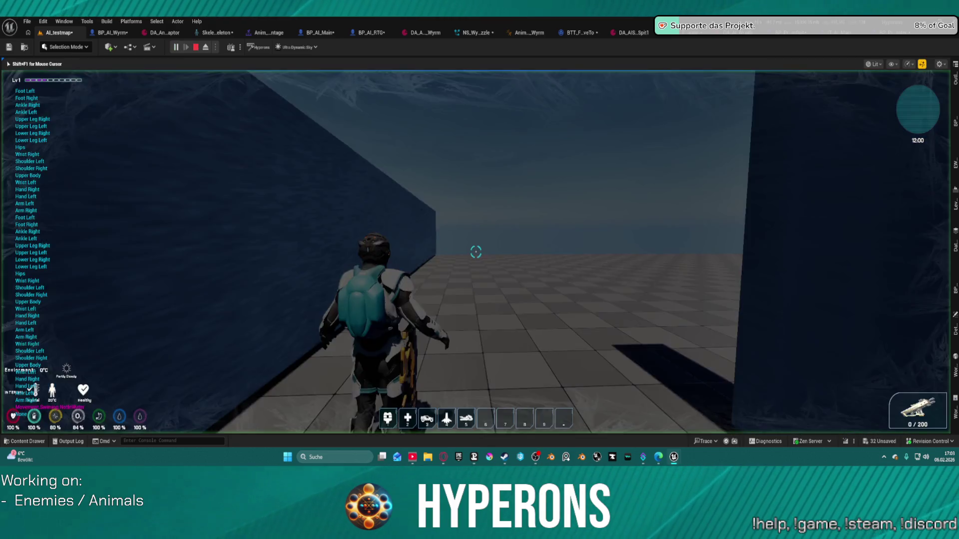
key(w)
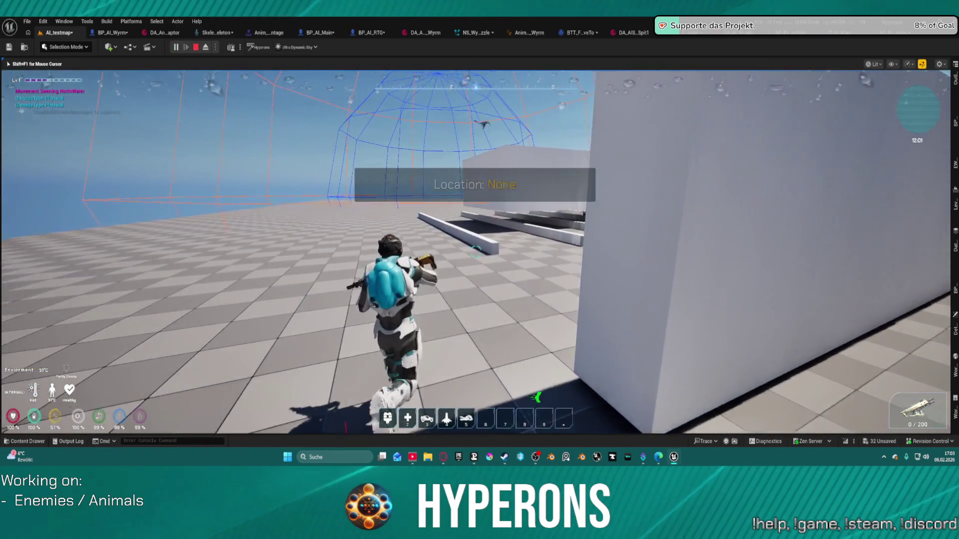
key(space)
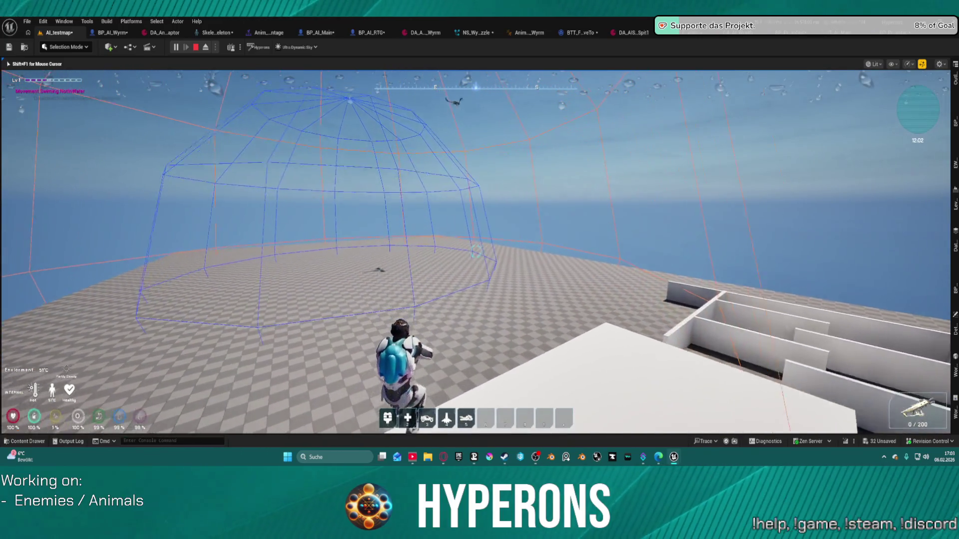
key(space)
key(w)
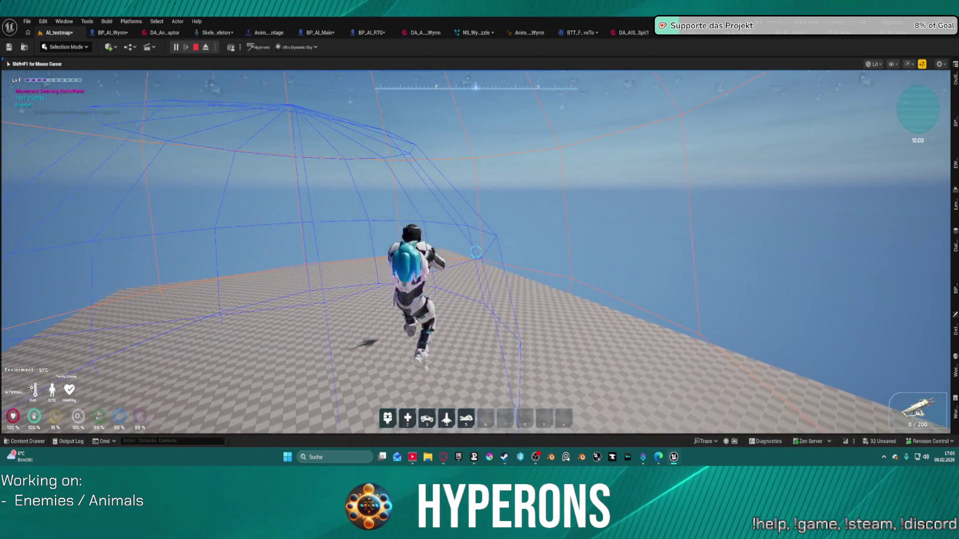
Step: Dismiss the Windows Start menu and return control to the game to look up at the Wyrm
key(super)
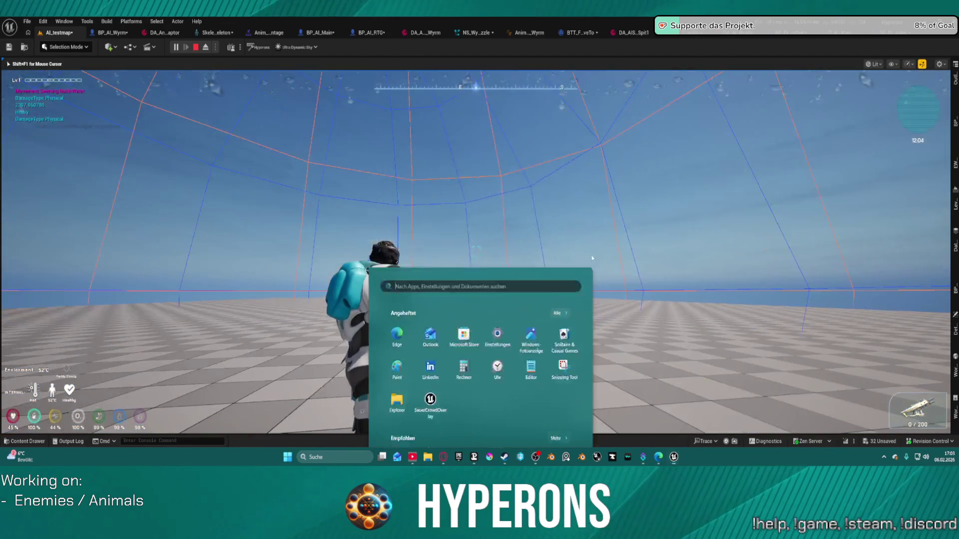
key(Escape)
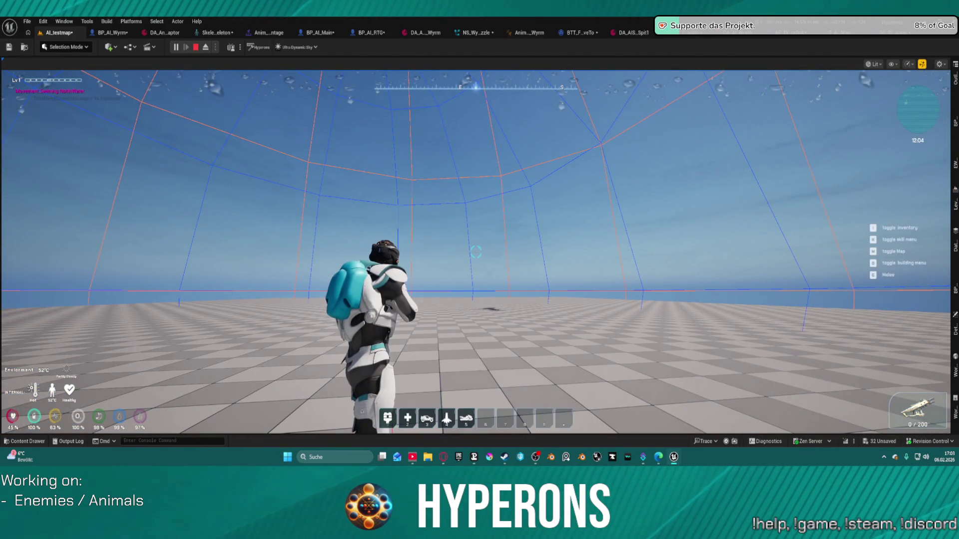
click(493, 89)
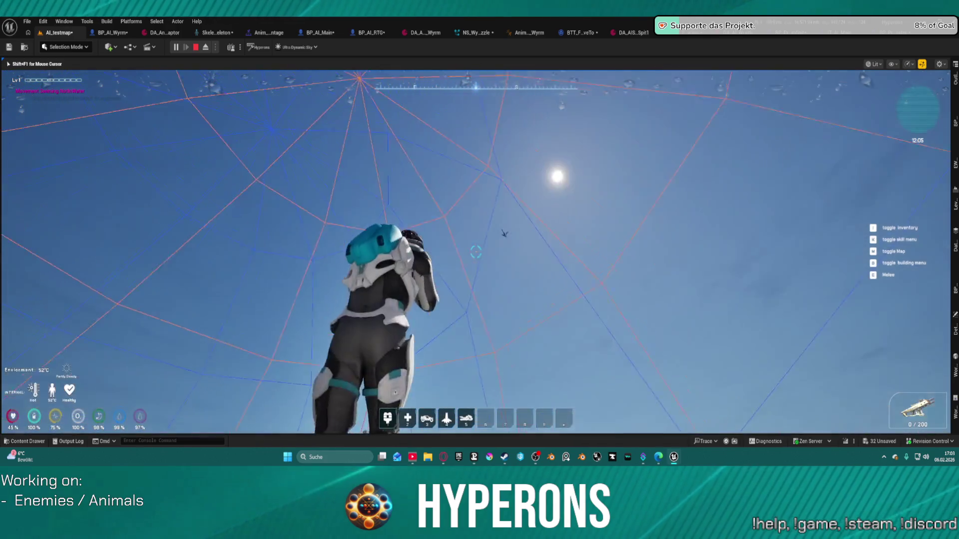
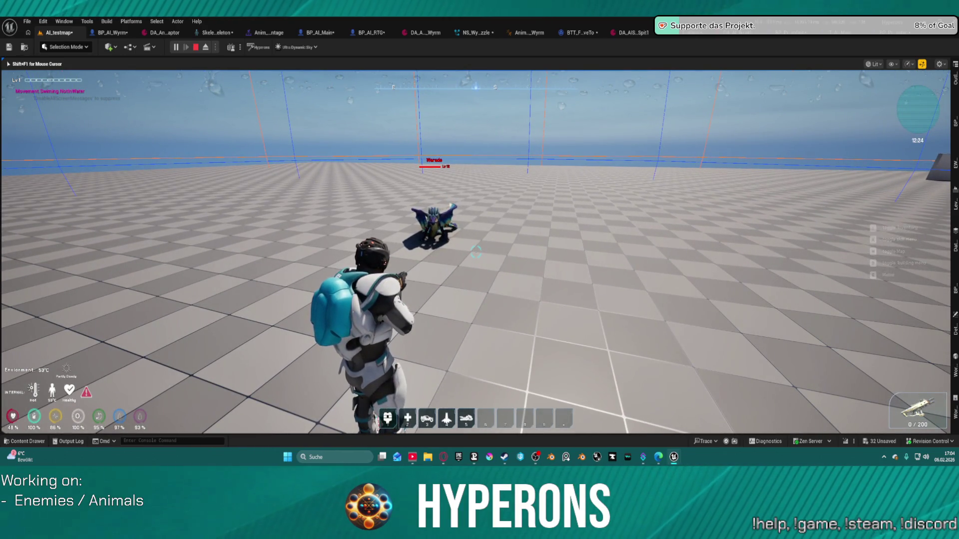
Step: Leave the running game and bring up the wyrm's AIBehaviorTree tab to watch it live
key(super)
key(super)
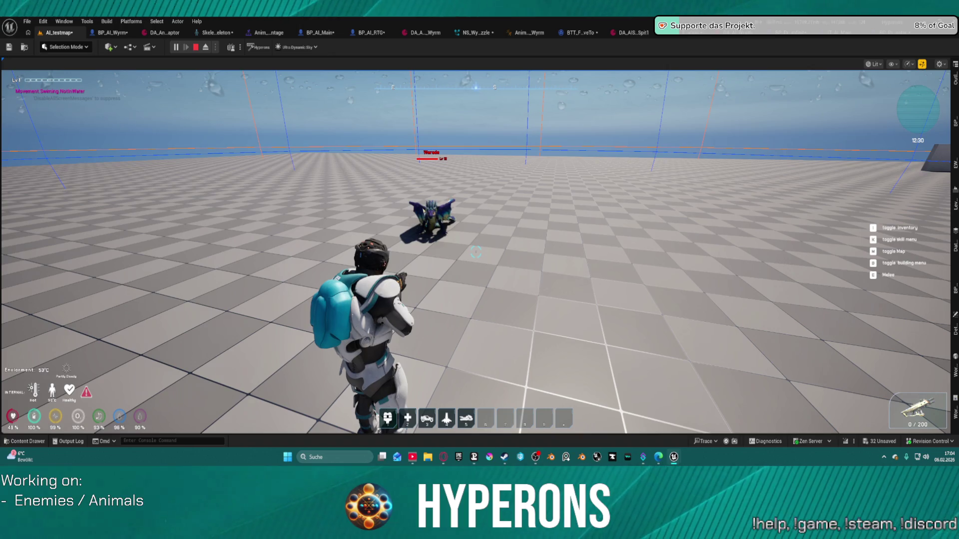
key(shift+F1)
click(392, 33)
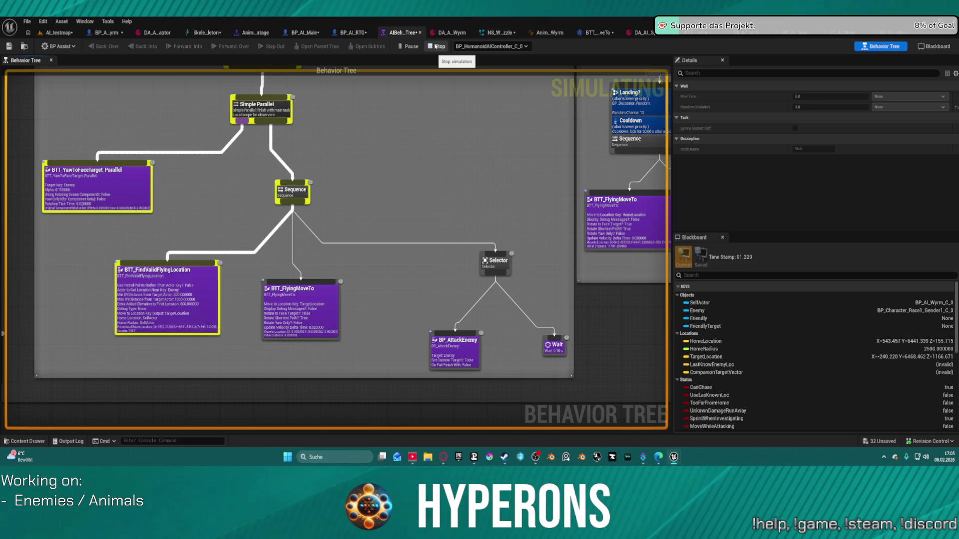
Step: In BTT_FindValidFlyingLocation, debug the C_1 instance in BP_HumanoidAIController0
click(688, 33)
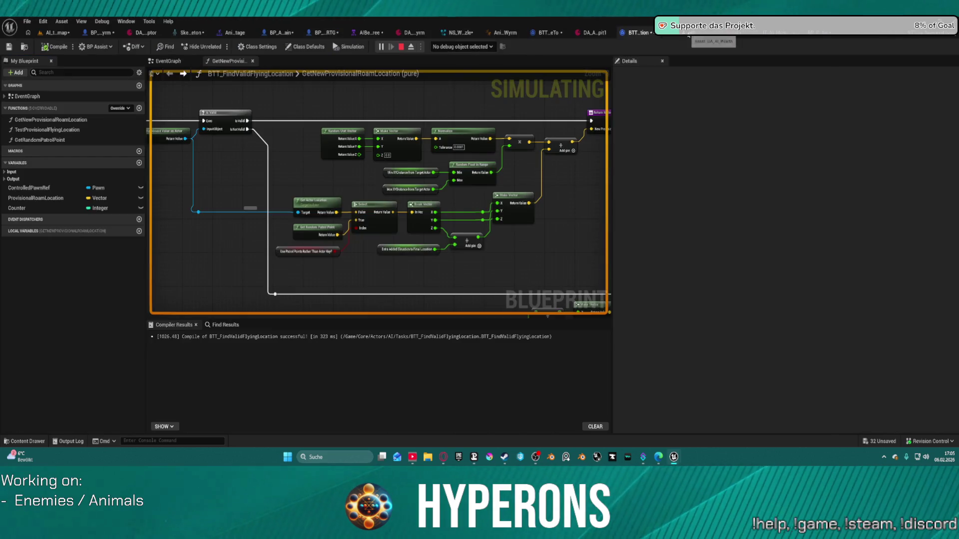
click(468, 48)
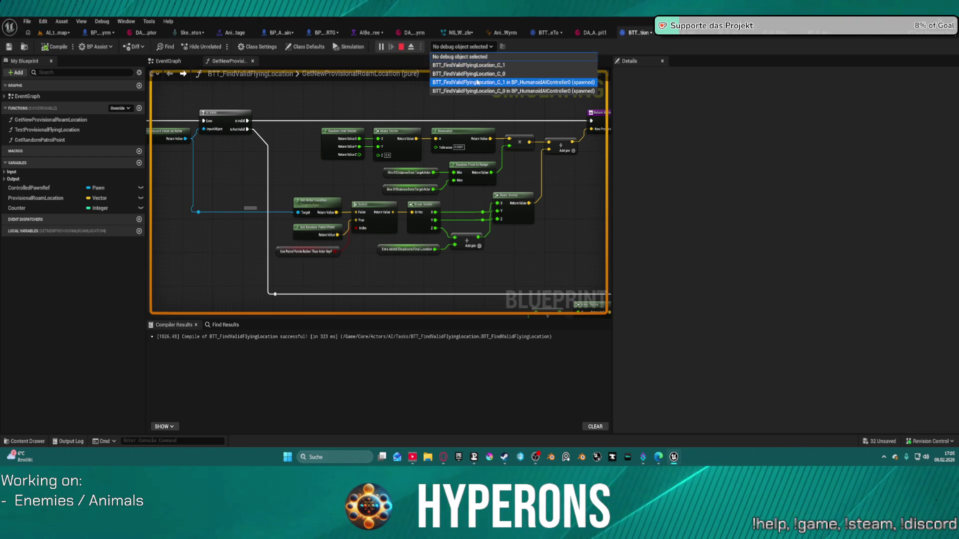
click(478, 75)
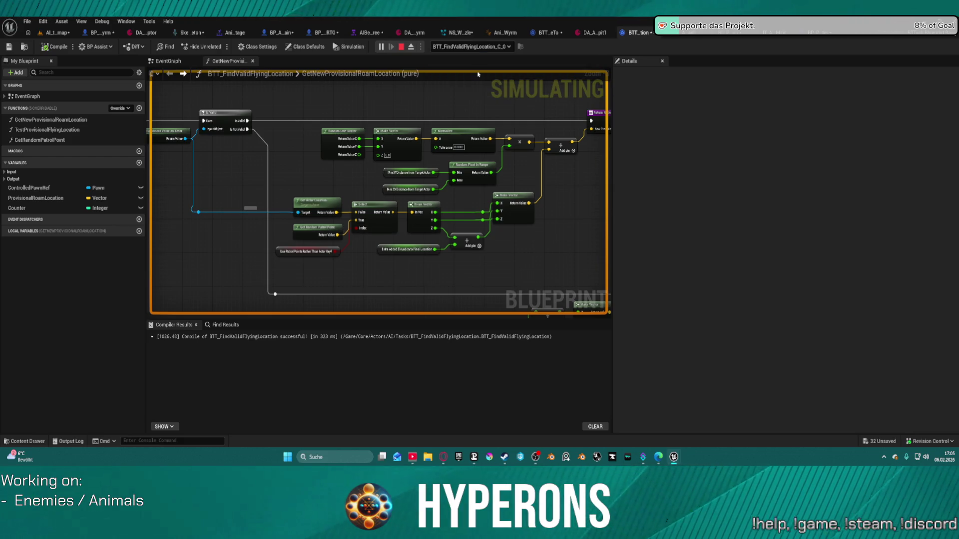
click(470, 48)
click(472, 66)
click(473, 48)
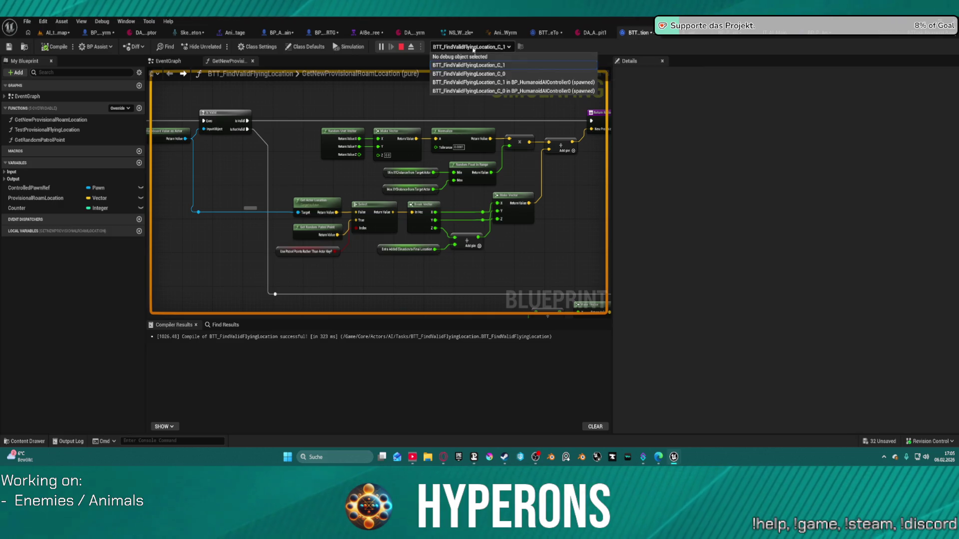
click(472, 82)
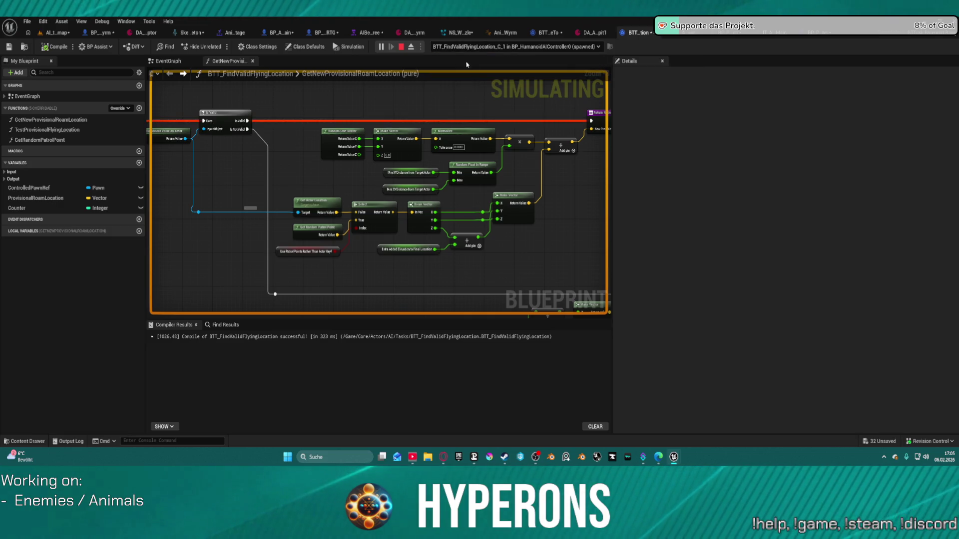
Step: Inspect the roam-location, Select and Break Vector nodes, then return to the running test level
scroll(405, 152, down, 6)
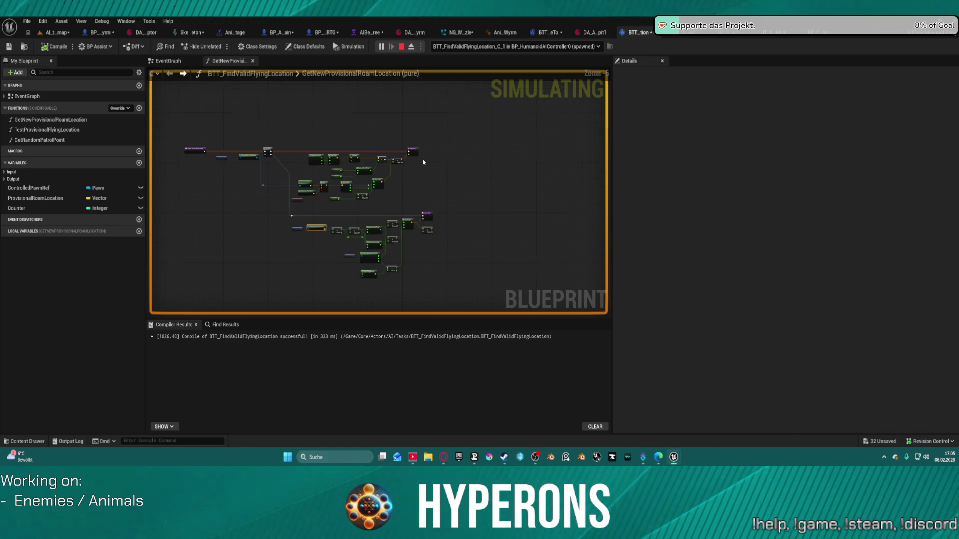
scroll(422, 162, up, 4)
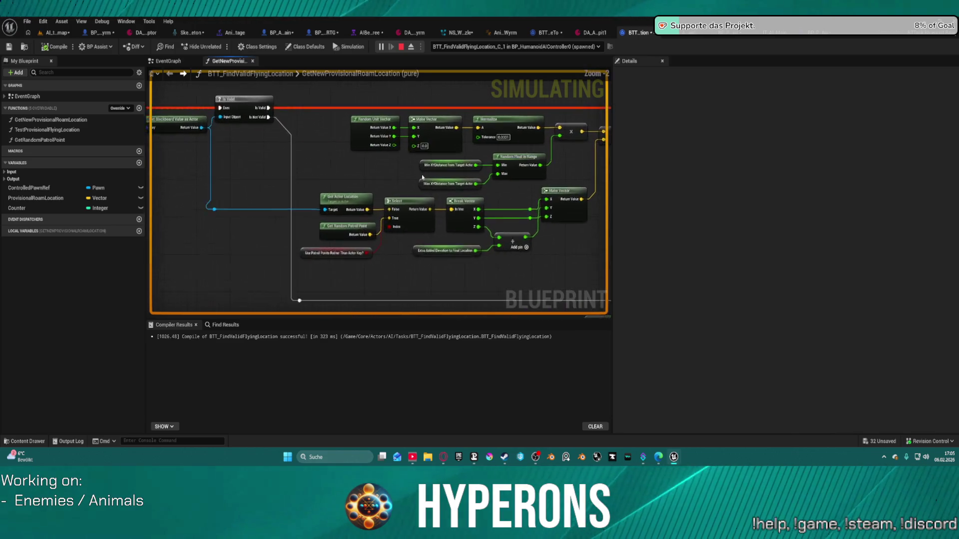
scroll(422, 177, up, 2)
mouse_move(355, 173)
mouse_down()
mouse_move(265, 199)
mouse_move(210, 188)
mouse_move(186, 144)
mouse_move(181, 74)
mouse_move(219, 189)
mouse_move(187, 122)
mouse_move(126, 144)
mouse_move(29, 272)
mouse_move(83, 69)
mouse_move(133, 71)
mouse_up()
mouse_move(142, 214)
mouse_down()
mouse_move(178, 163)
mouse_move(368, 188)
mouse_move(332, 227)
mouse_move(280, 188)
mouse_move(230, 187)
mouse_move(222, 177)
mouse_move(289, 182)
mouse_up()
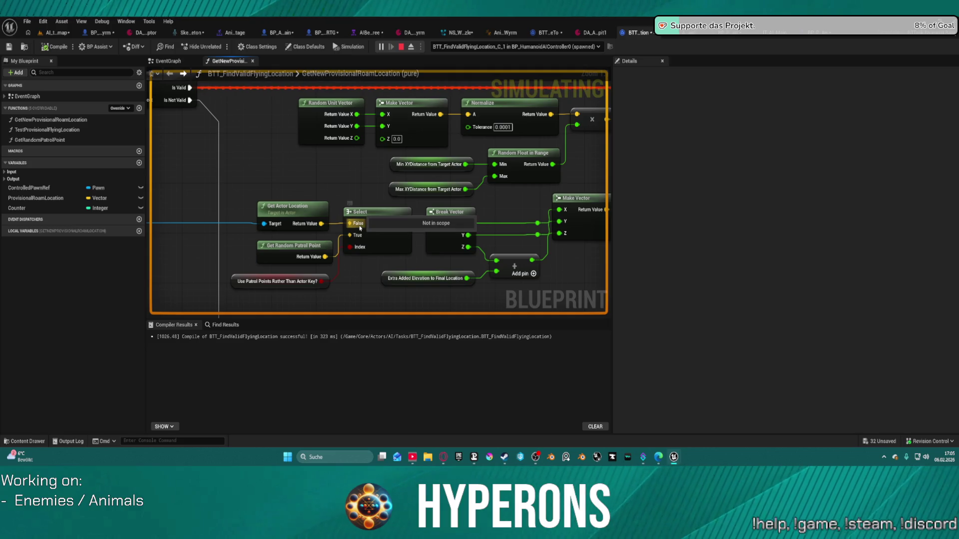
key(ctrl+Tab)
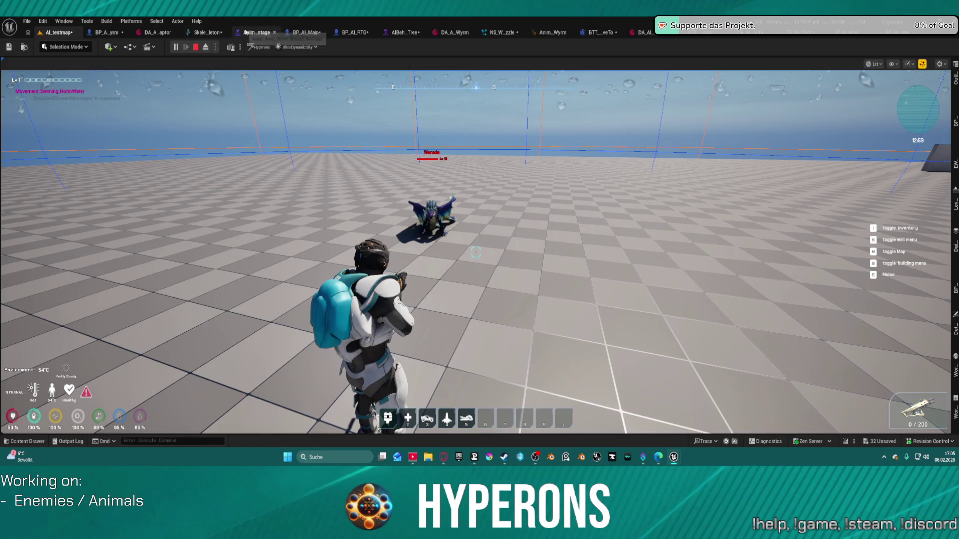
Step: Select the BTT_FindValidFlyingLocation node in the behavior tree and stop the simulation
click(402, 33)
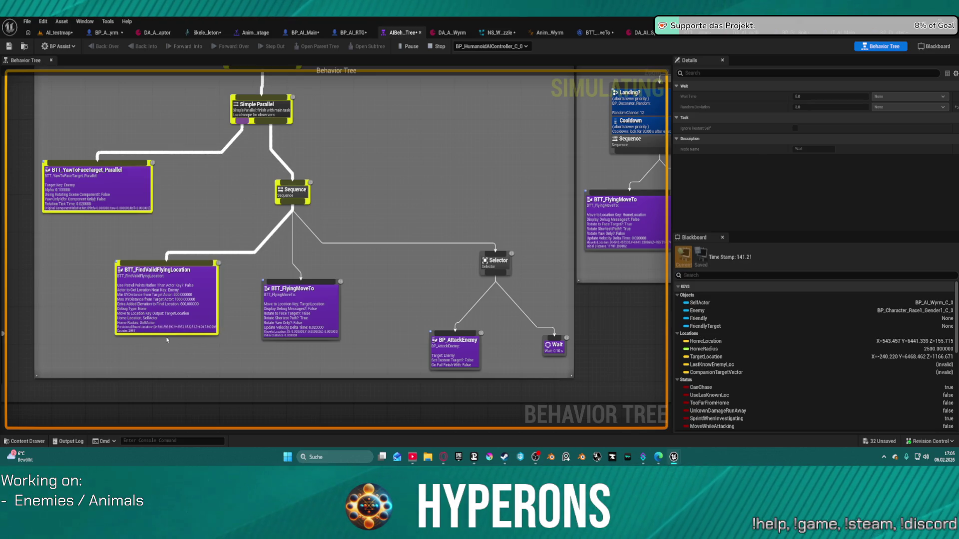
click(162, 308)
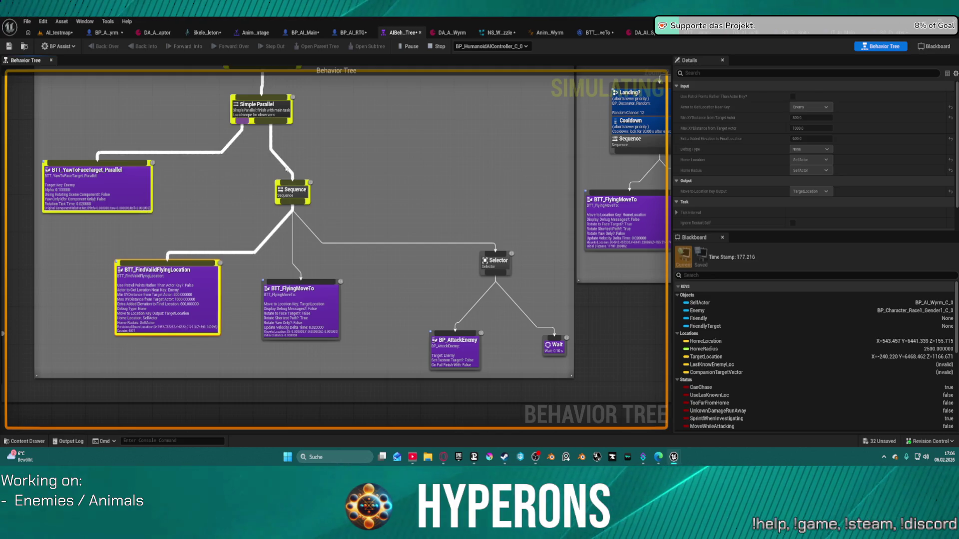
click(435, 47)
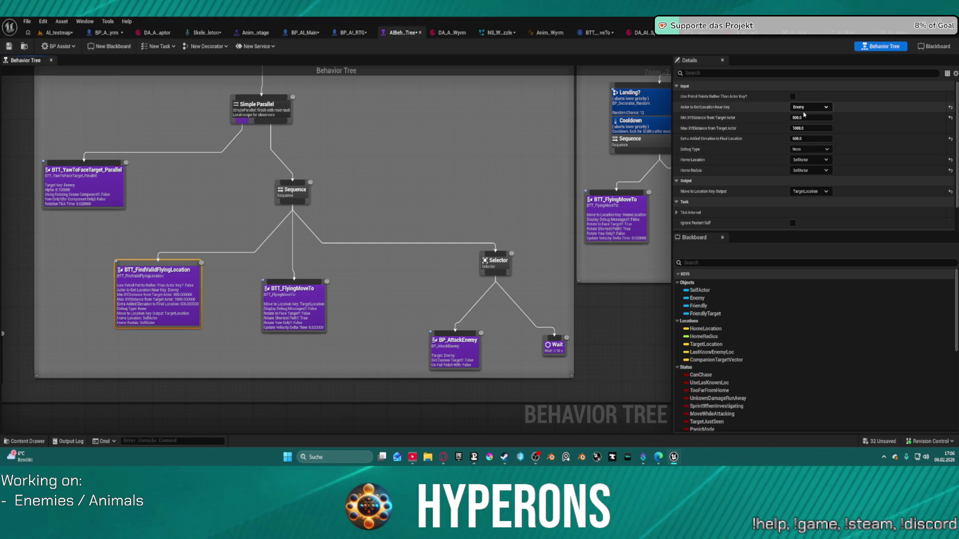
Step: Commit Min XYDistance from Target Actor as 800.0 and review BTT_FlyingMoveTo's rotation nodes
click(804, 117)
key(Return)
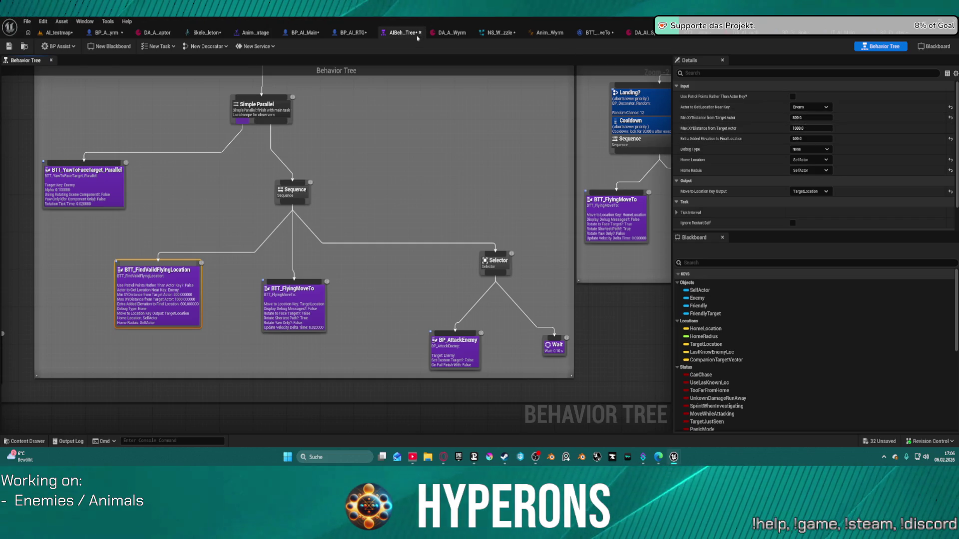
click(684, 33)
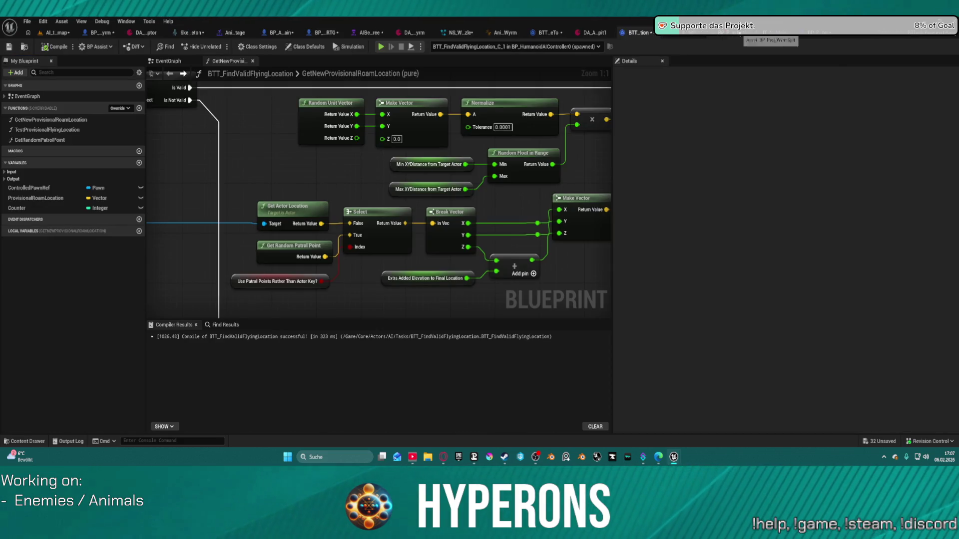
click(552, 32)
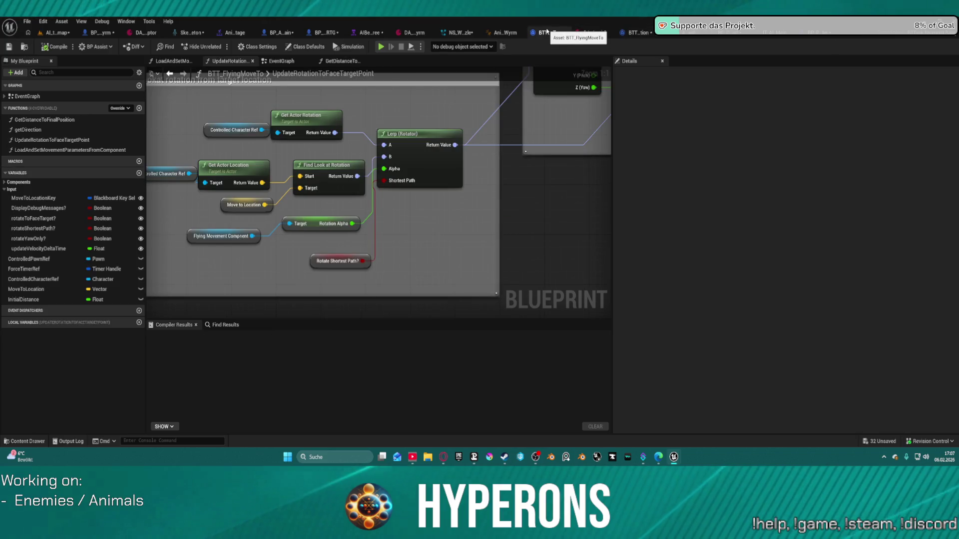
scroll(509, 178, down, 5)
drag(509, 178, 380, 226)
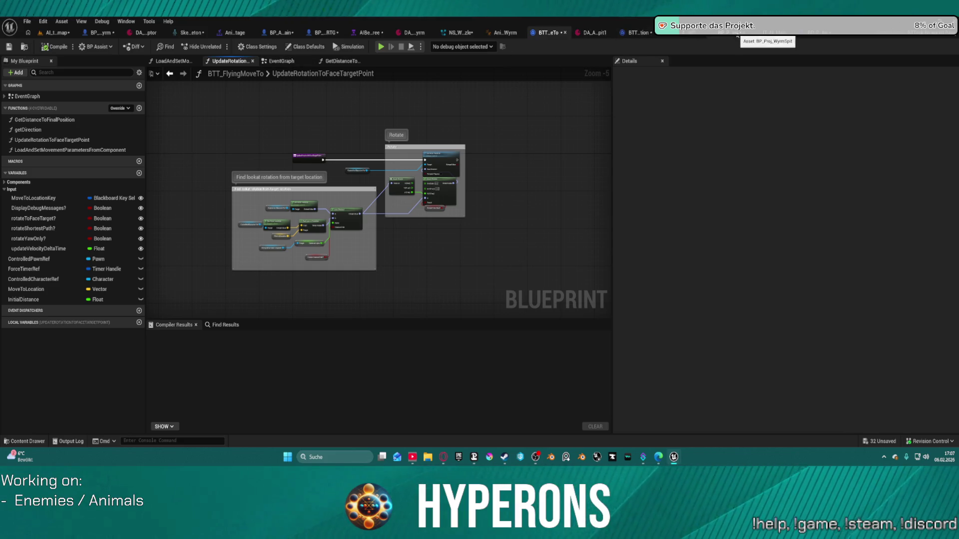
Step: Review the Random Float in Range distance nodes in BTT_FindValidFlyingLocation, then return to the behavior tree
click(632, 33)
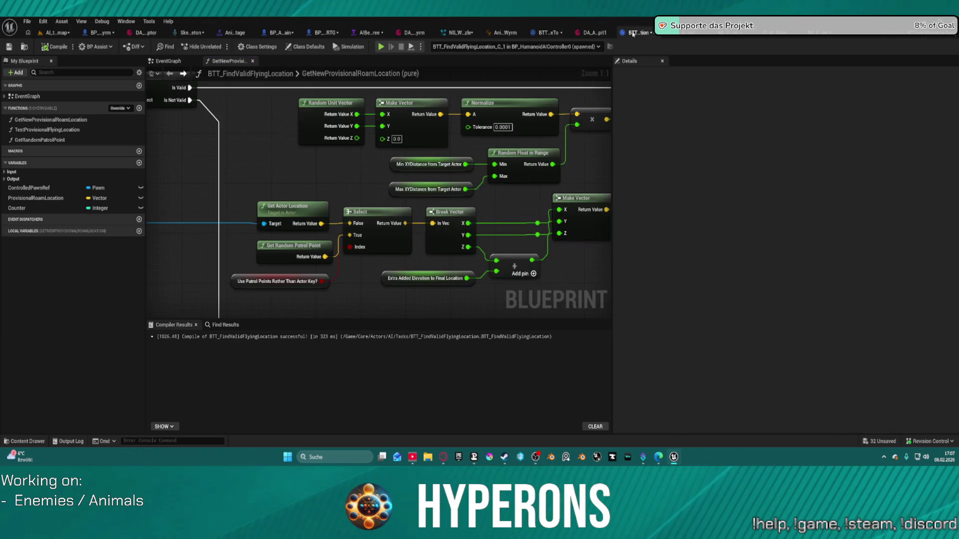
click(536, 153)
mouse_move(536, 154)
mouse_down()
mouse_move(450, 165)
mouse_move(394, 158)
mouse_move(434, 175)
mouse_move(437, 163)
mouse_up()
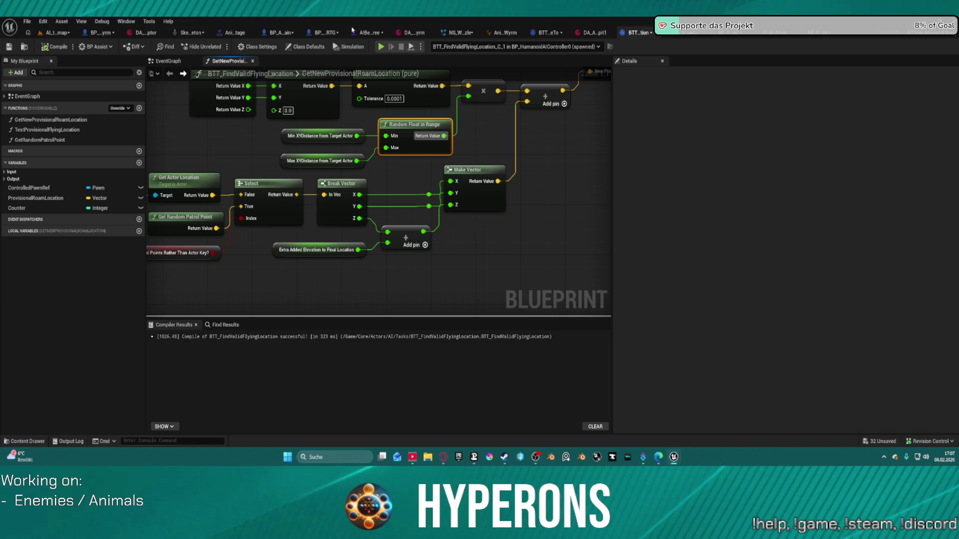
click(353, 31)
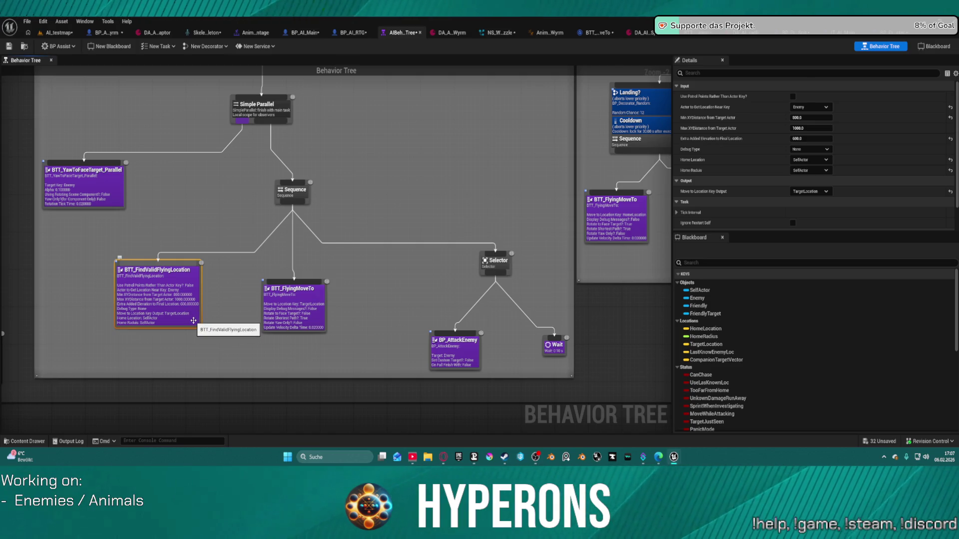
Step: Set Extra Added Elevation to Final Location to 1000.0 and switch to the AI_testmap level
double_click(193, 323)
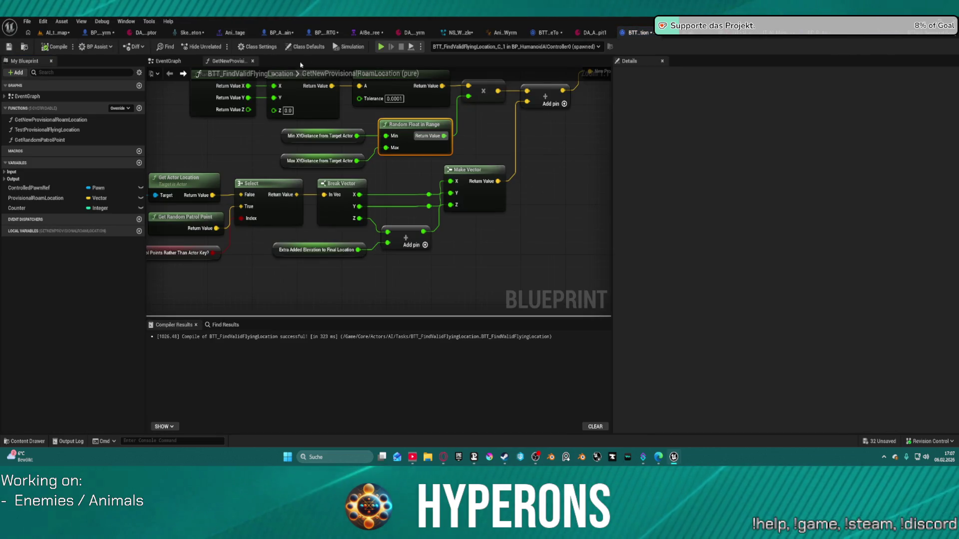
click(368, 33)
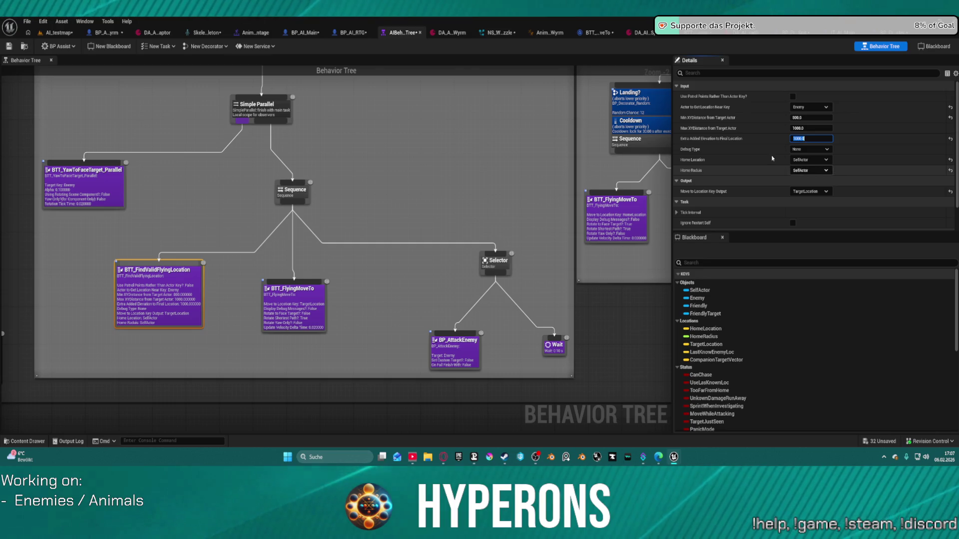
mouse_move(714, 101)
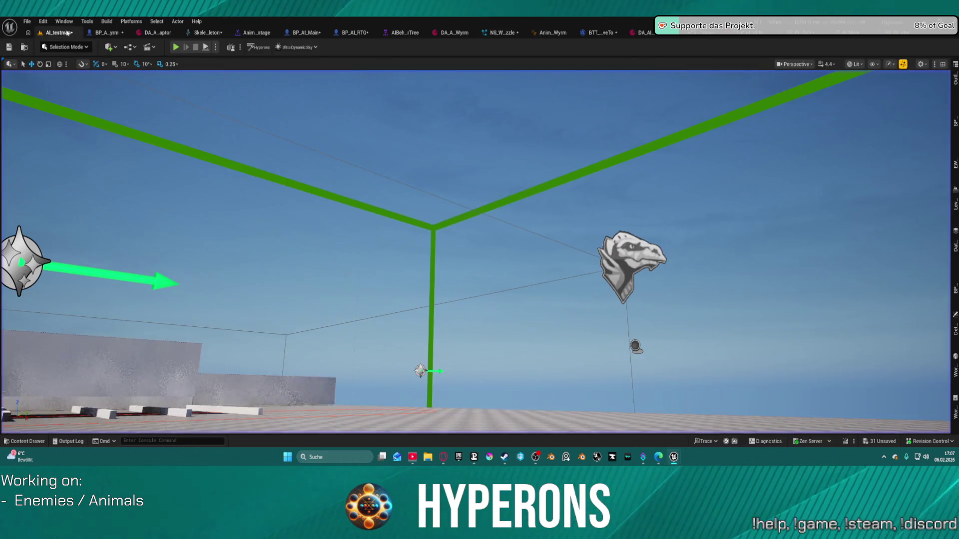
click(57, 32)
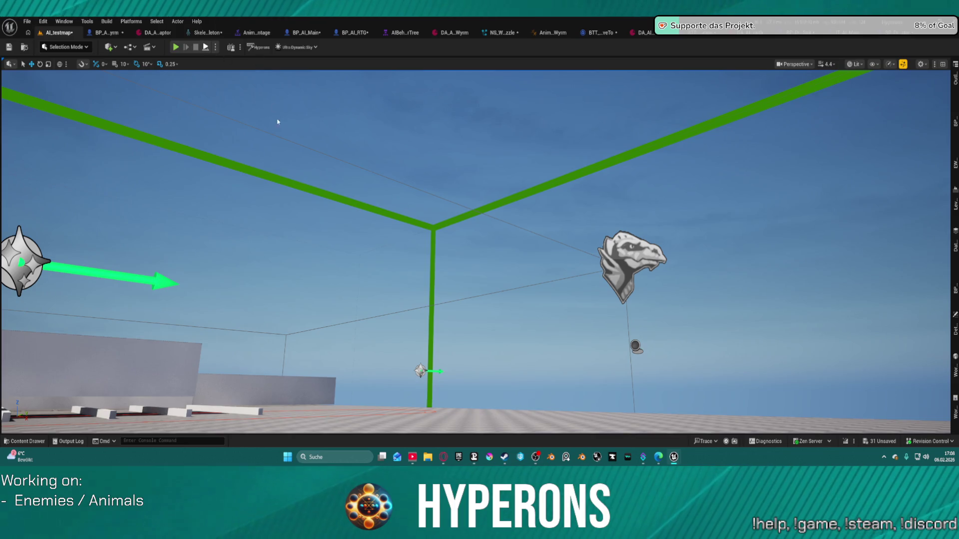
Step: Play-test the level, jumping and running into the blue dome to watch the wyrm fly
key(alt+p)
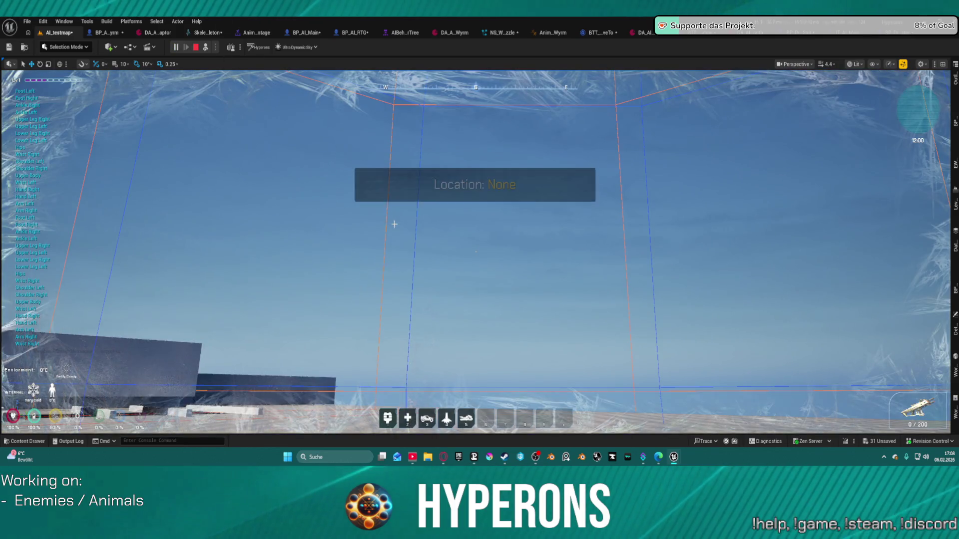
key(Escape)
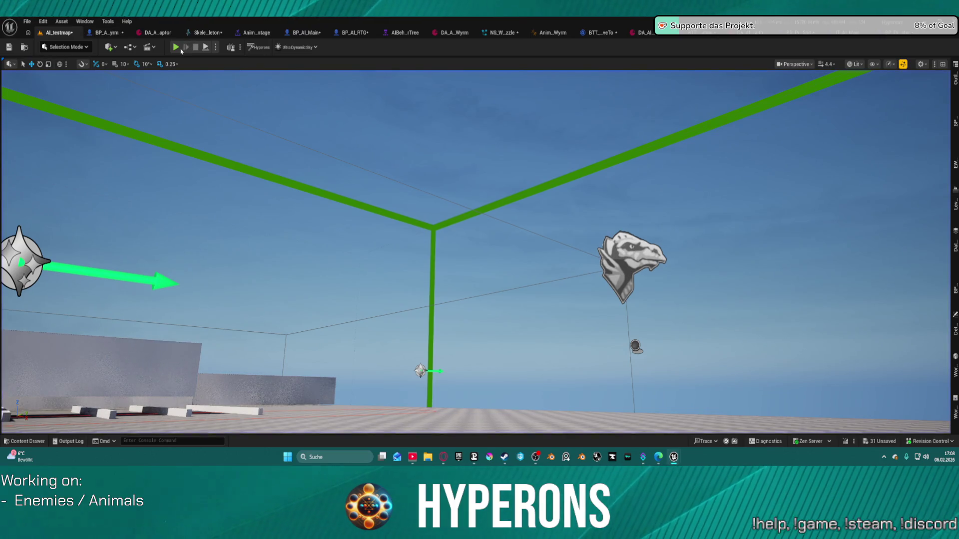
key(alt+p)
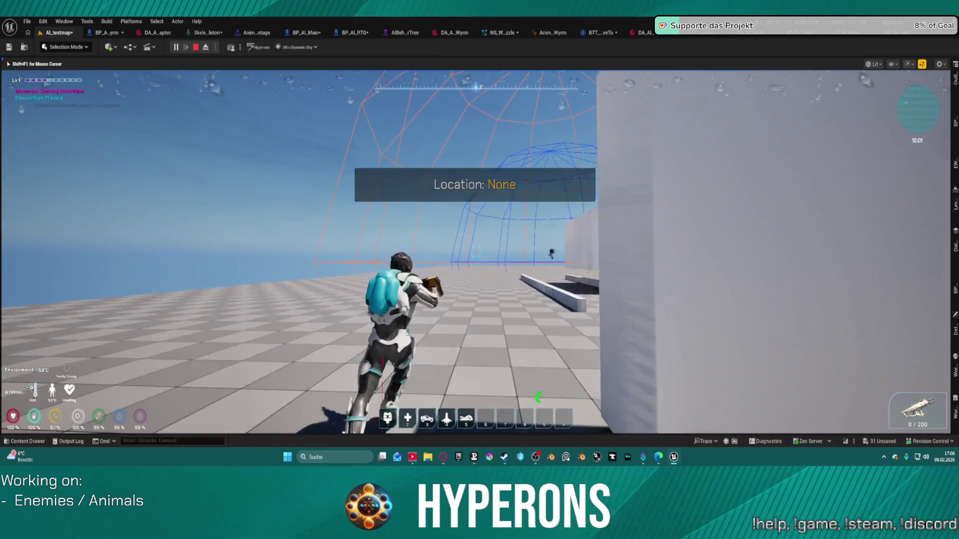
key(space)
key(w)
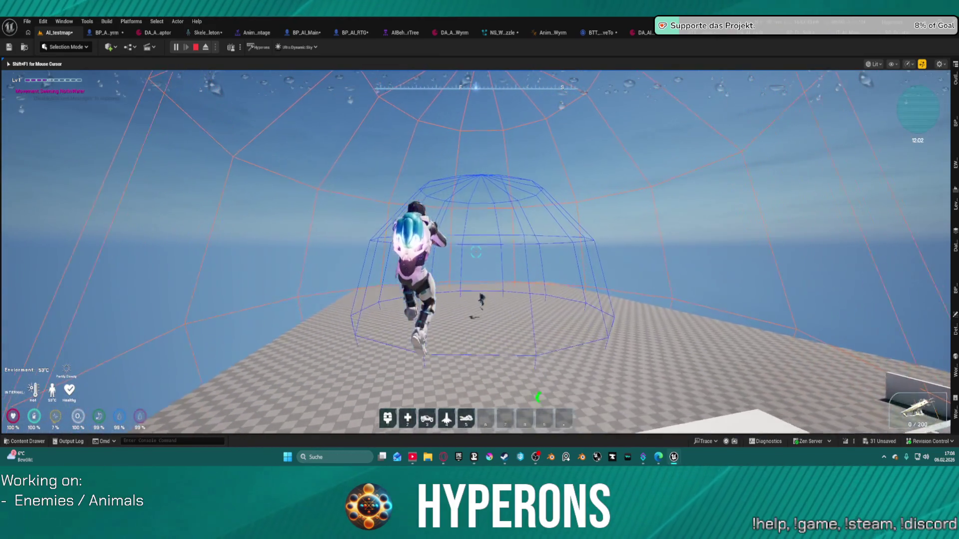
key(w)
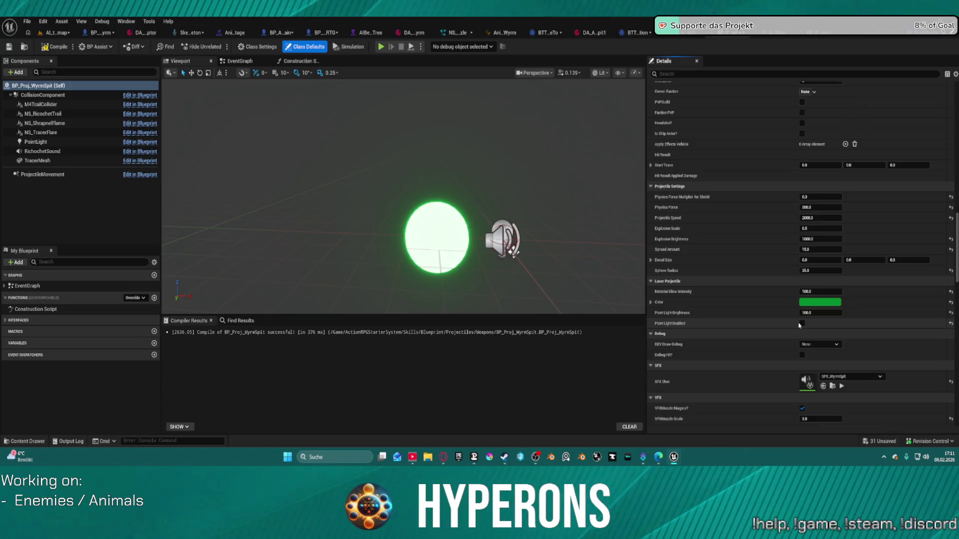
Step: Review the projectile's VFX, Ricochet and Replication defaults, then select the TracerMesh component
scroll(804, 333, down, 5)
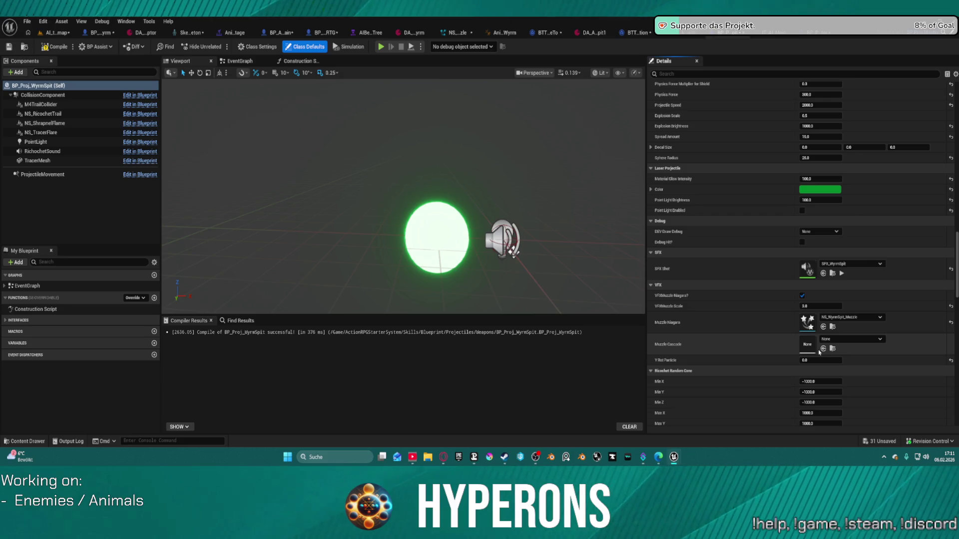
scroll(812, 352, down, 5)
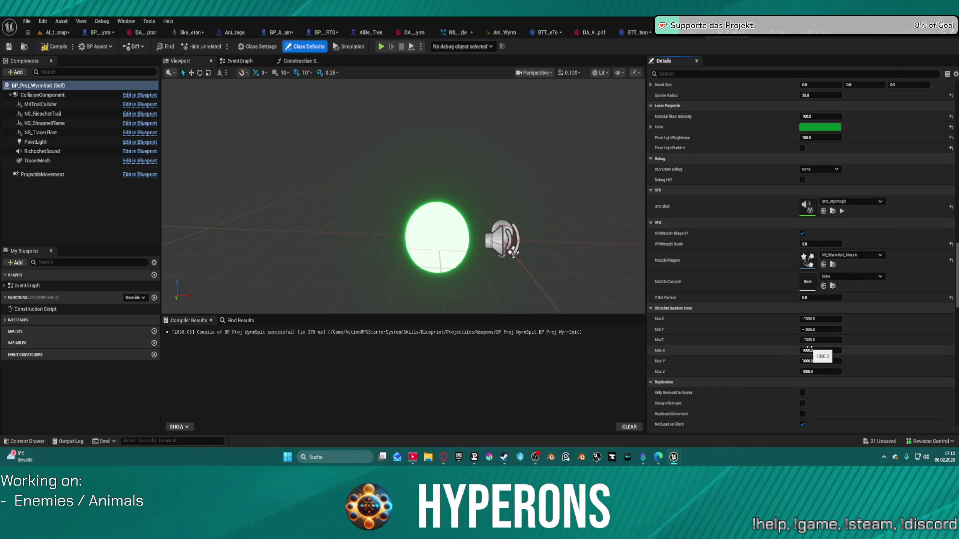
scroll(809, 350, down, 3)
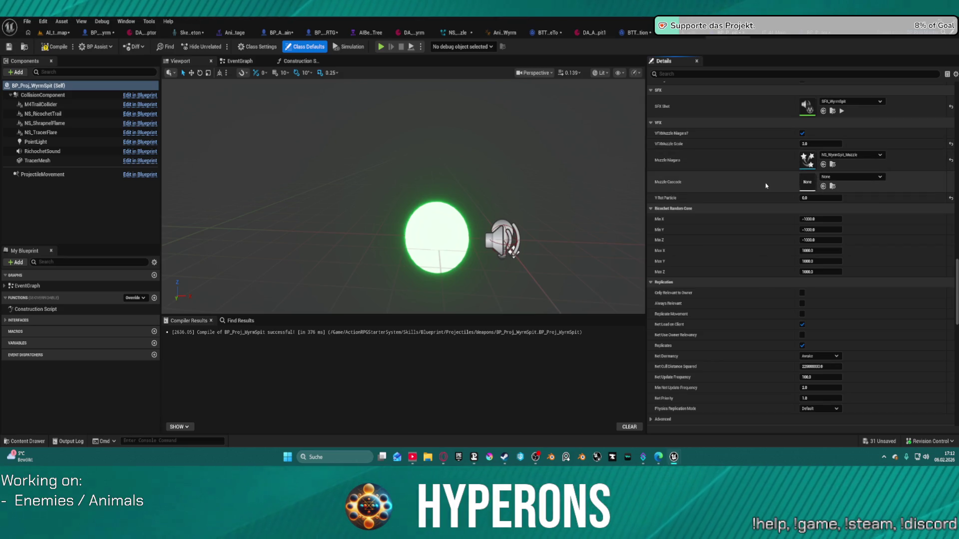
scroll(772, 150, up, 3)
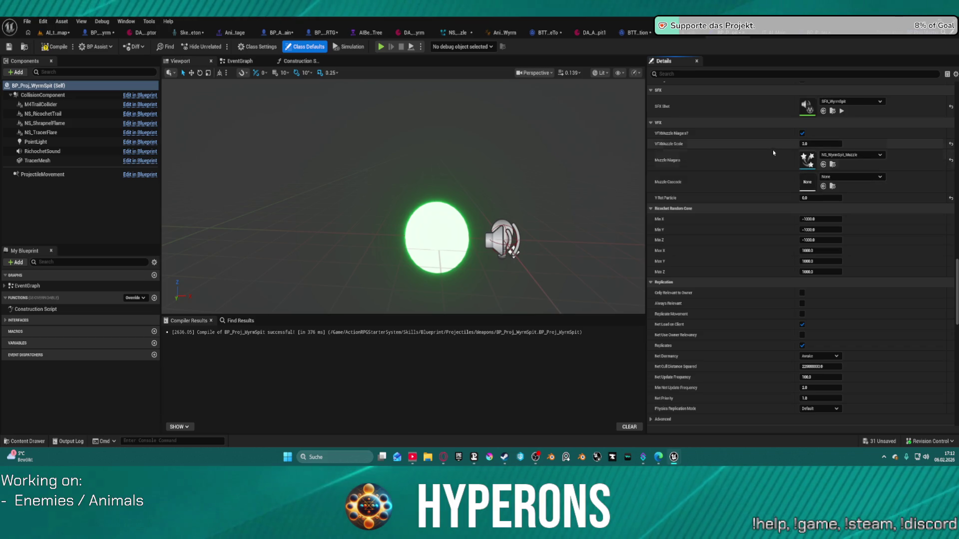
scroll(772, 150, up, 5)
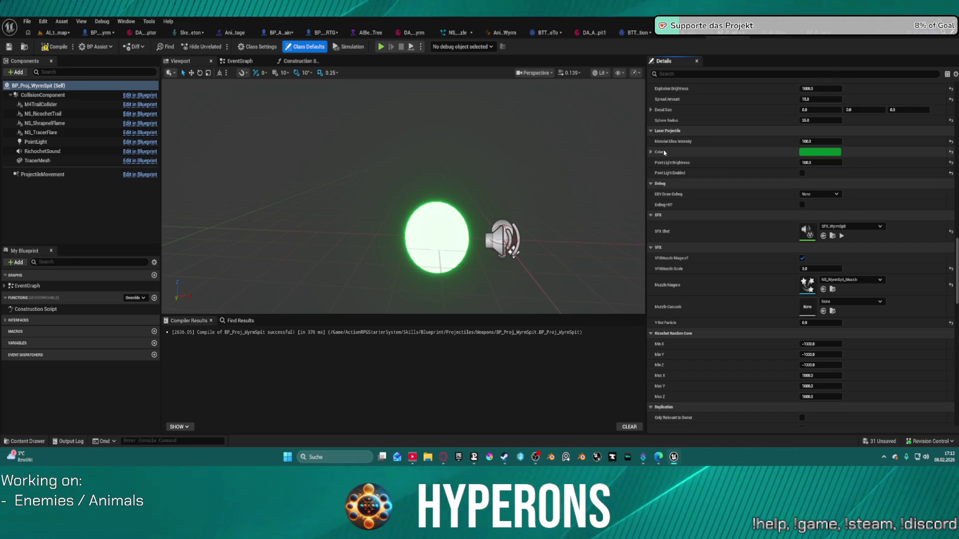
click(38, 160)
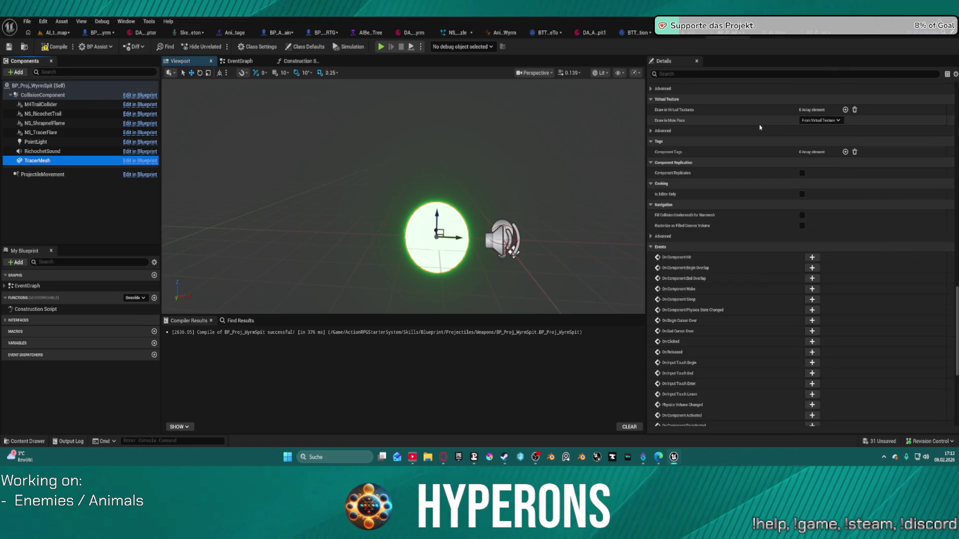
Step: Duplicate TracerMesh, keeping the default name TracerMesh1
scroll(759, 128, up, 15)
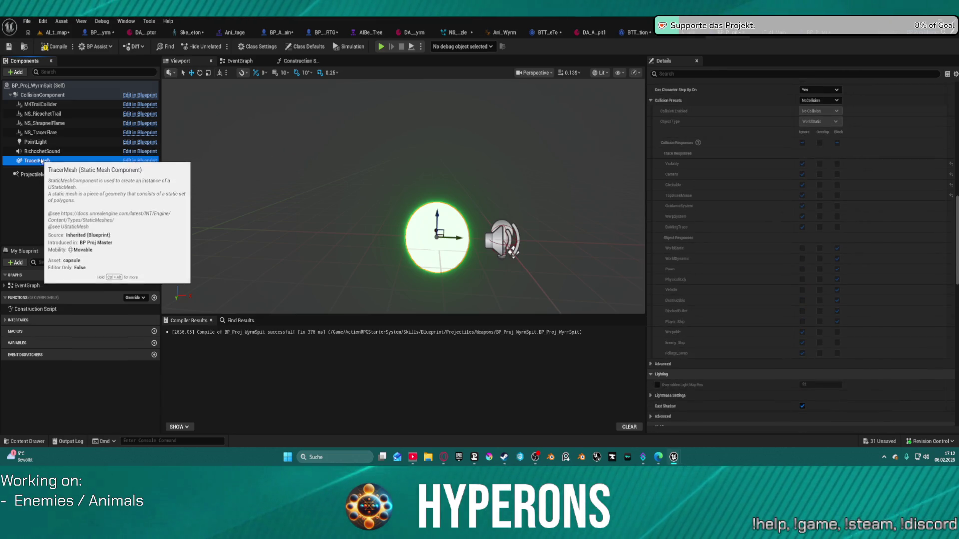
key(ctrl+d)
key(Return)
scroll(827, 176, up, 3)
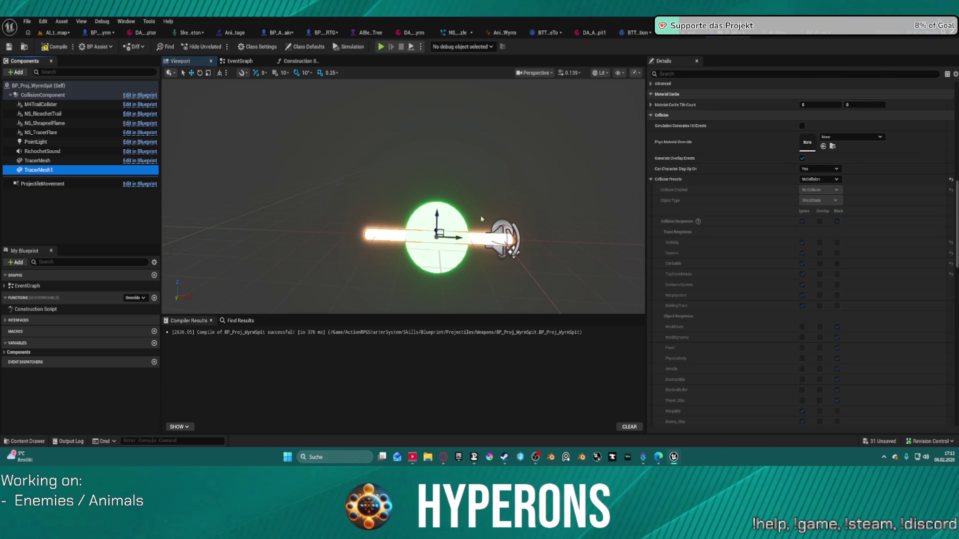
click(38, 161)
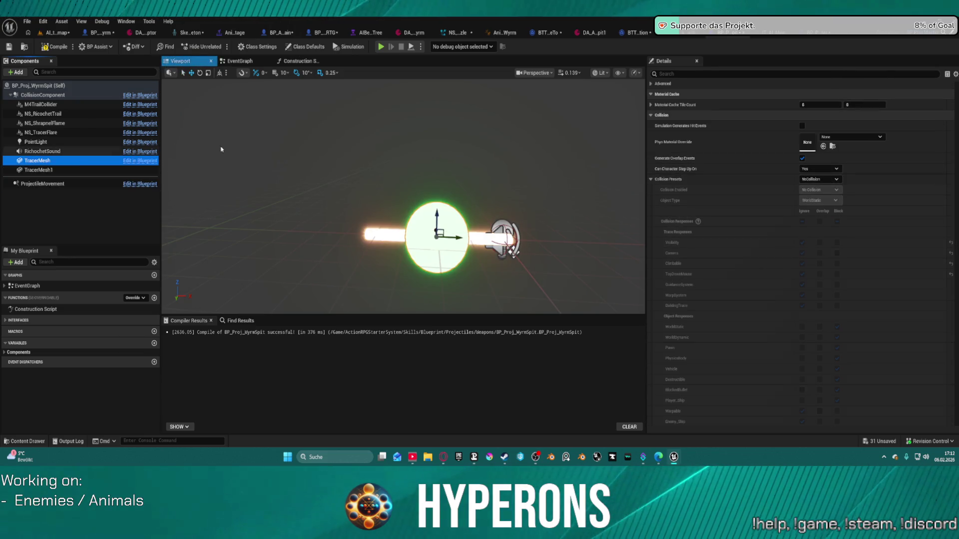
drag(956, 172, 956, 99)
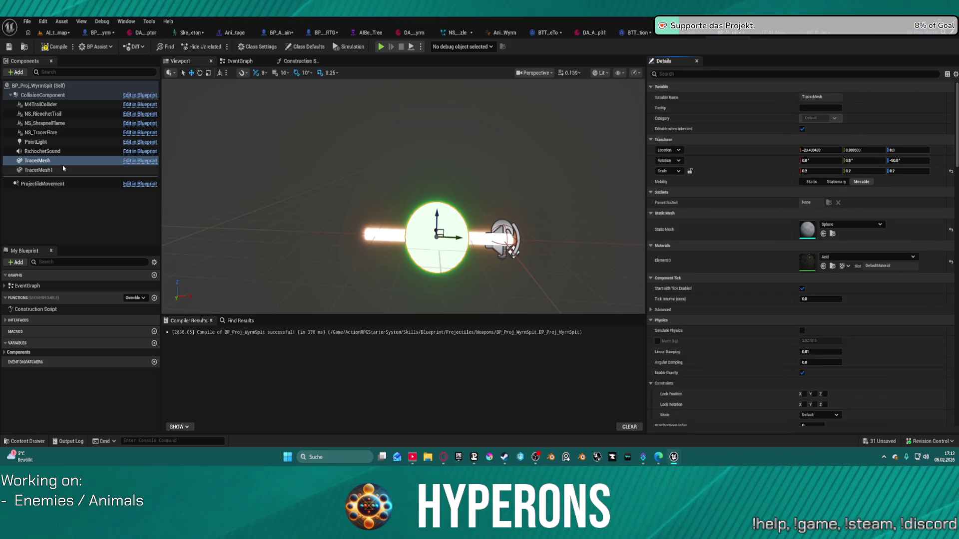
Step: Reset TracerMesh1's scale to 1.0 and its location to the origin
click(39, 170)
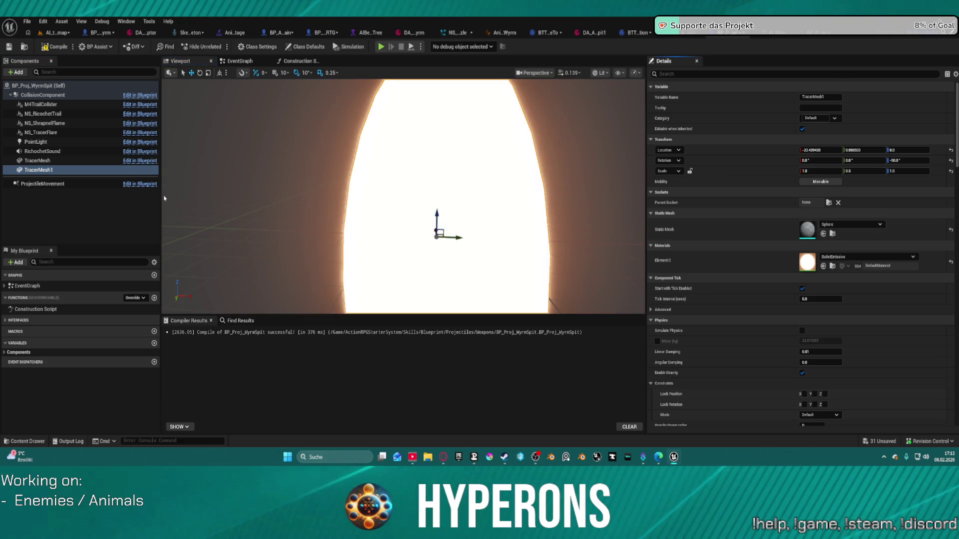
key(Up)
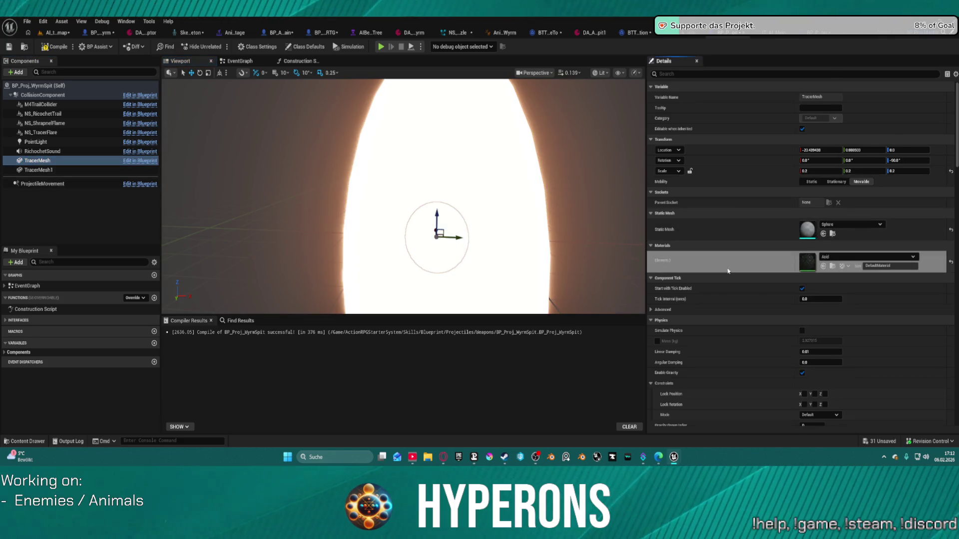
ctrl+click(47, 170)
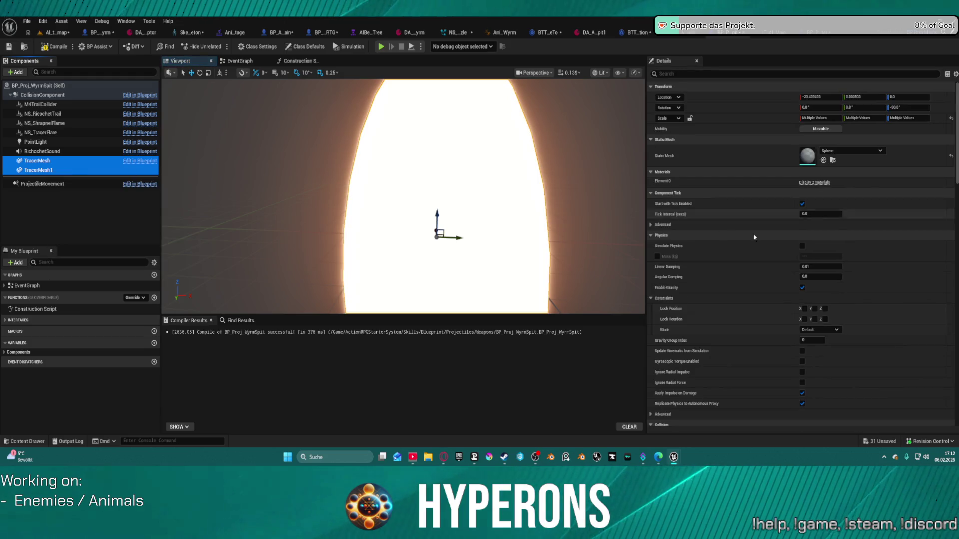
click(40, 161)
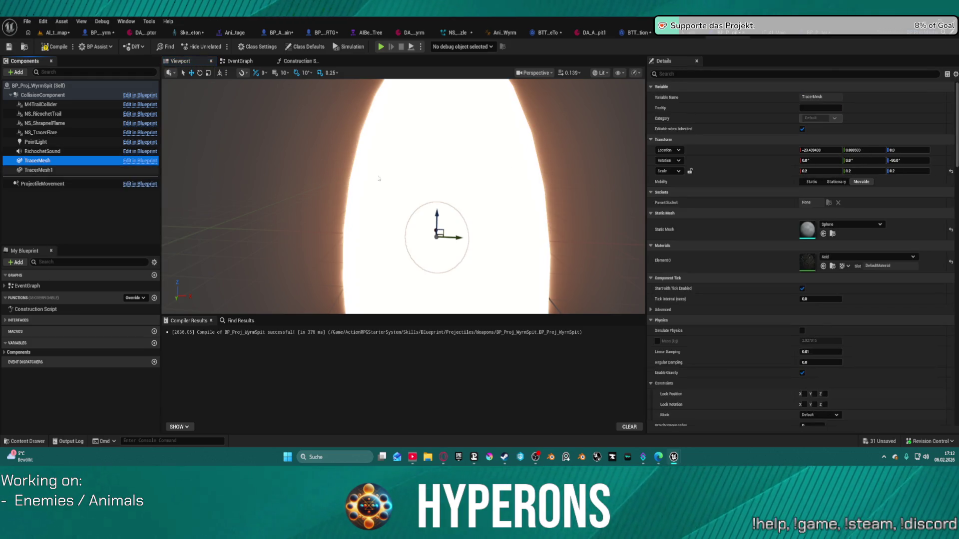
click(40, 171)
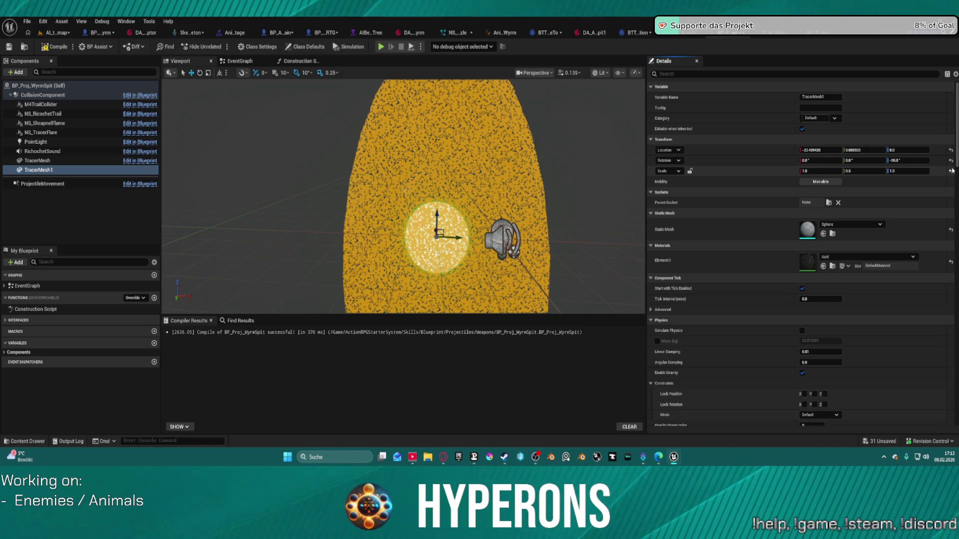
click(951, 172)
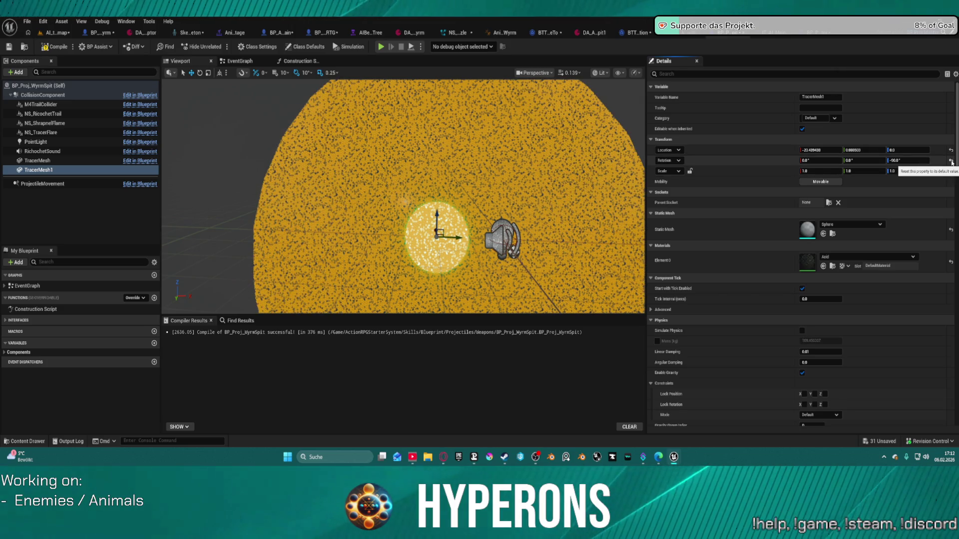
click(951, 151)
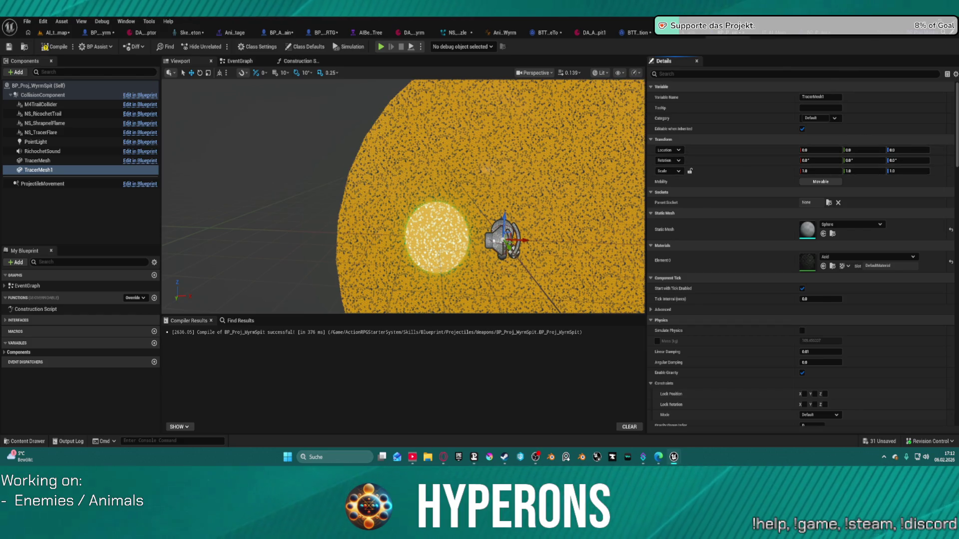
Step: Deselect TracerMesh1 and select TracerMesh in the viewport to inspect its properties
scroll(535, 230, down, 5)
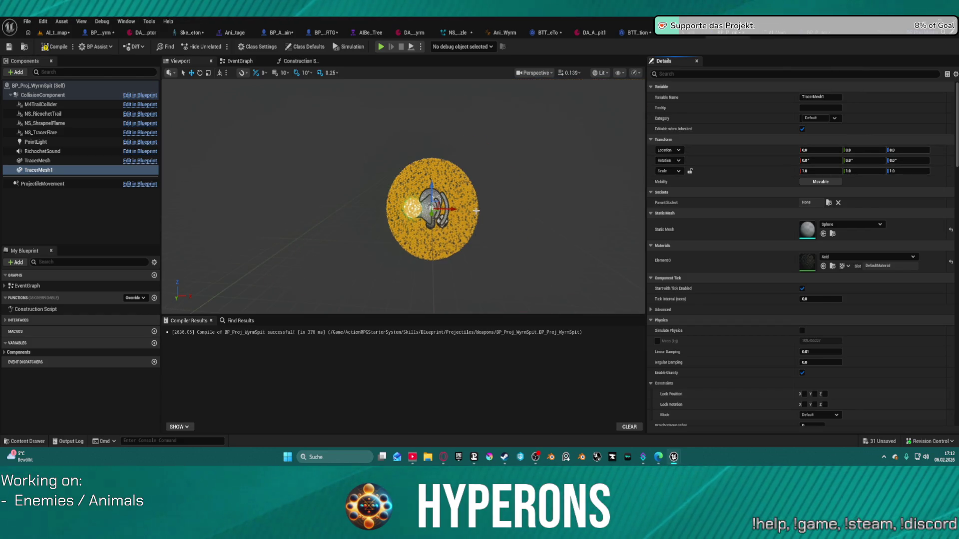
scroll(476, 211, up, 5)
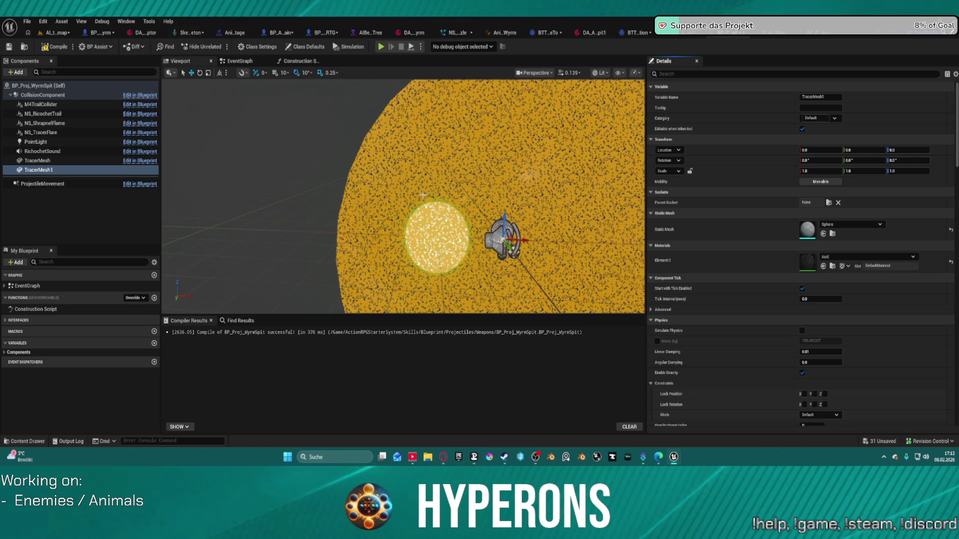
click(270, 169)
scroll(312, 184, down, 5)
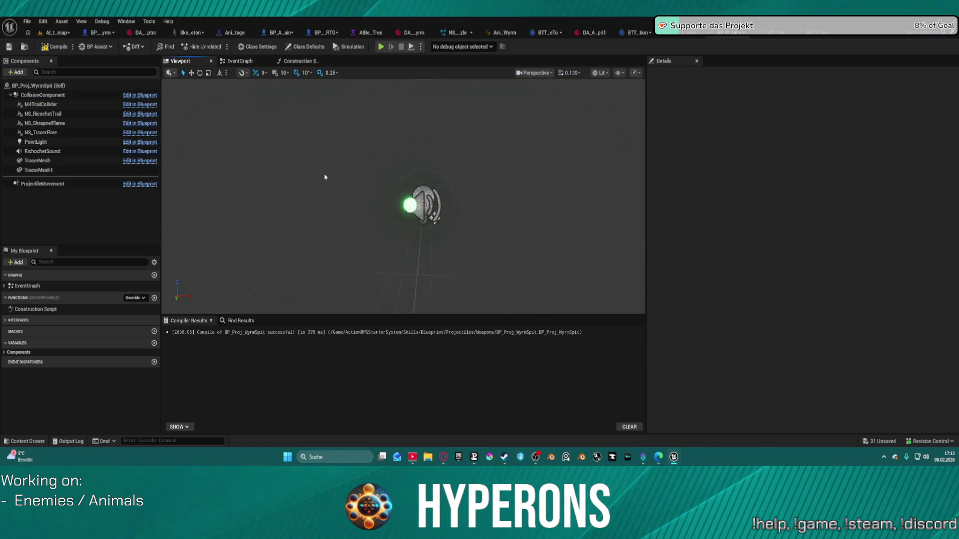
scroll(472, 171, up, 3)
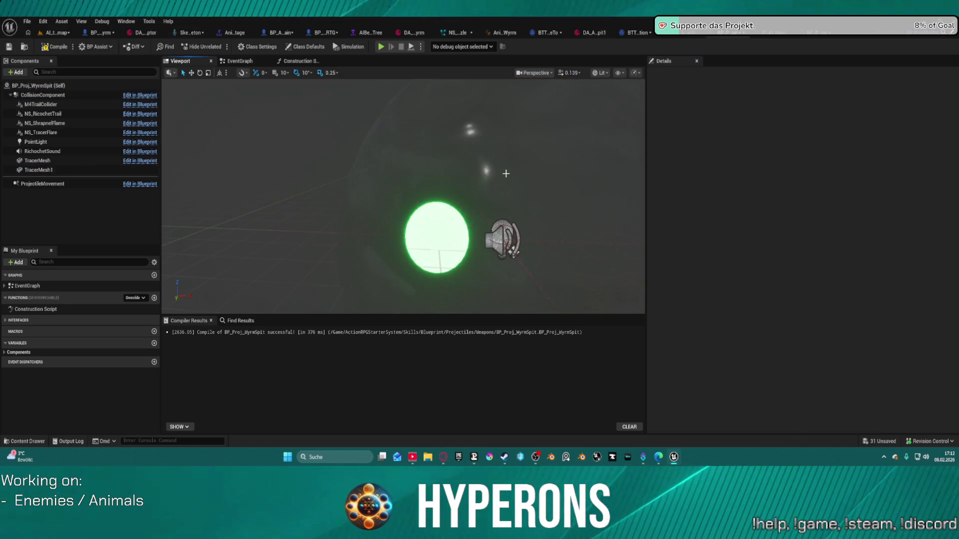
scroll(506, 174, down, 3)
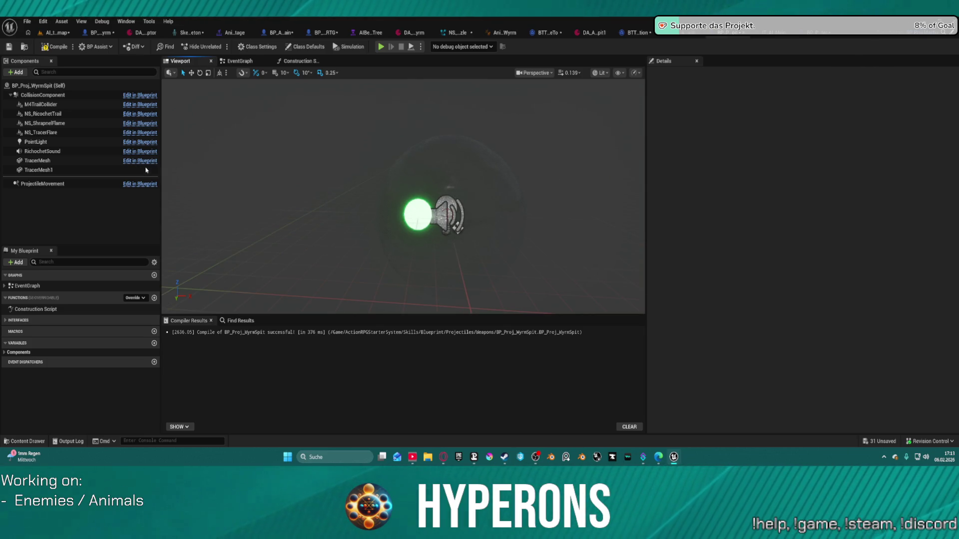
click(418, 215)
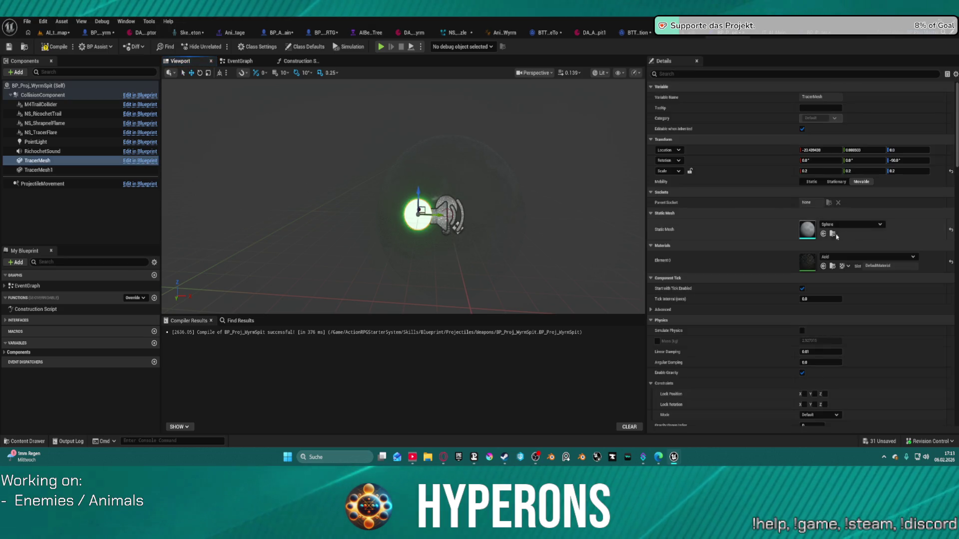
scroll(829, 254, down, 2)
scroll(829, 254, down, 5)
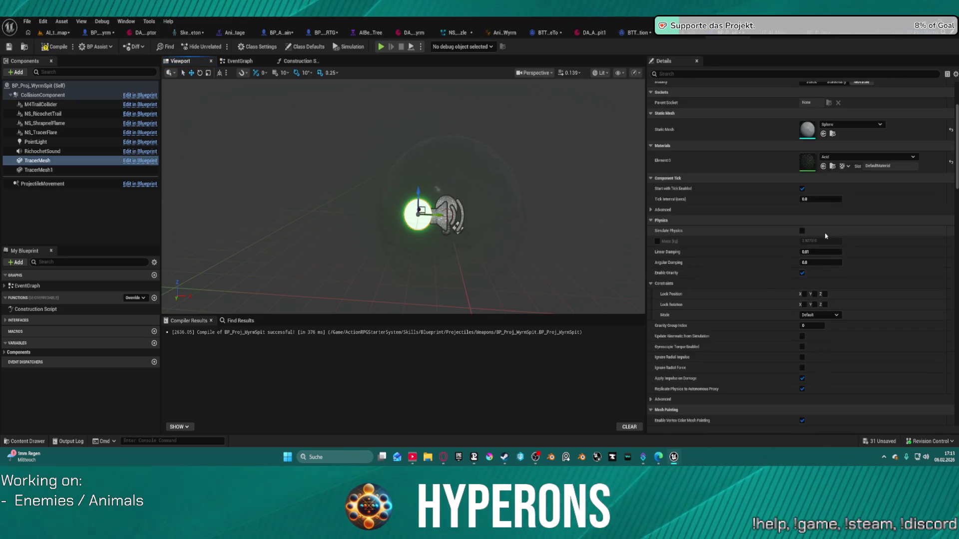
scroll(814, 185, up, 7)
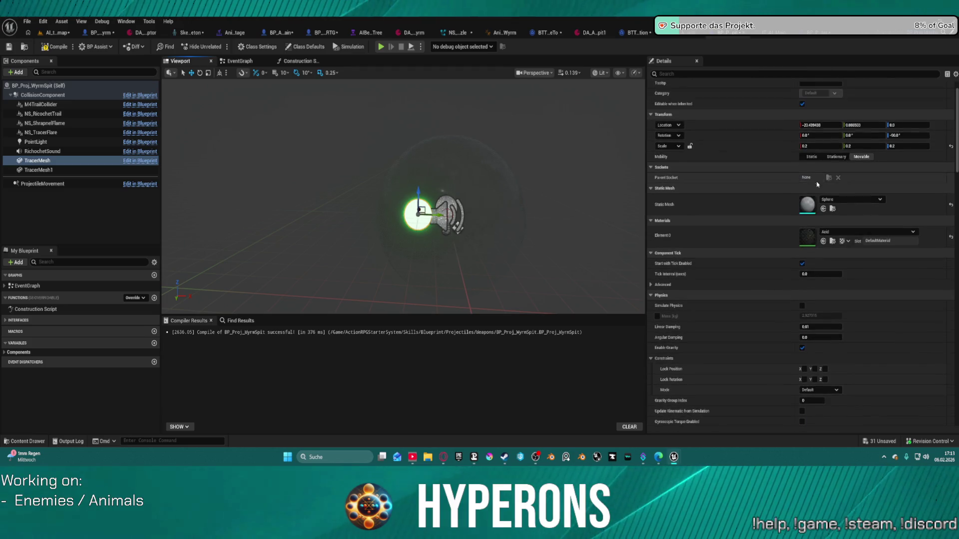
Step: Enable Hidden in Game on TracerMesh via a 'hidd' property search
click(682, 74)
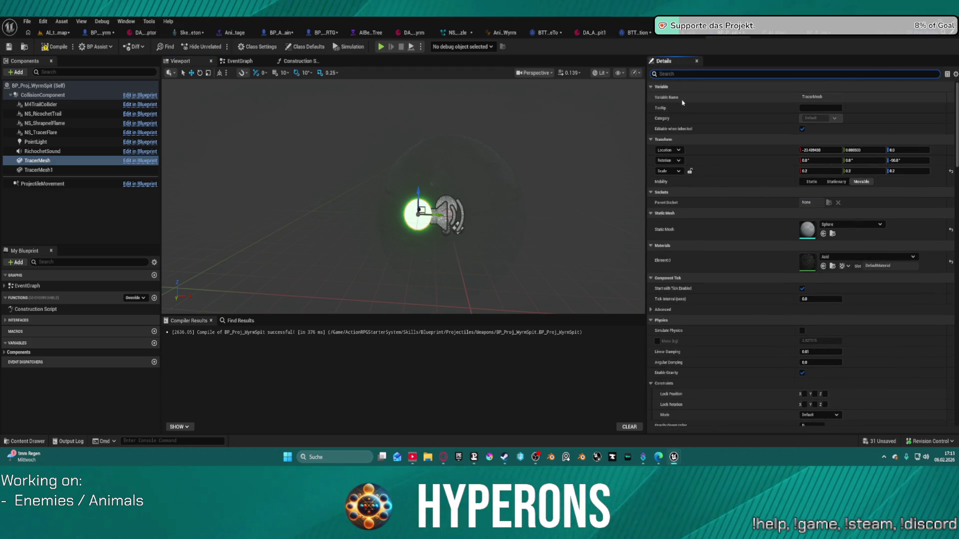
text(hidd)
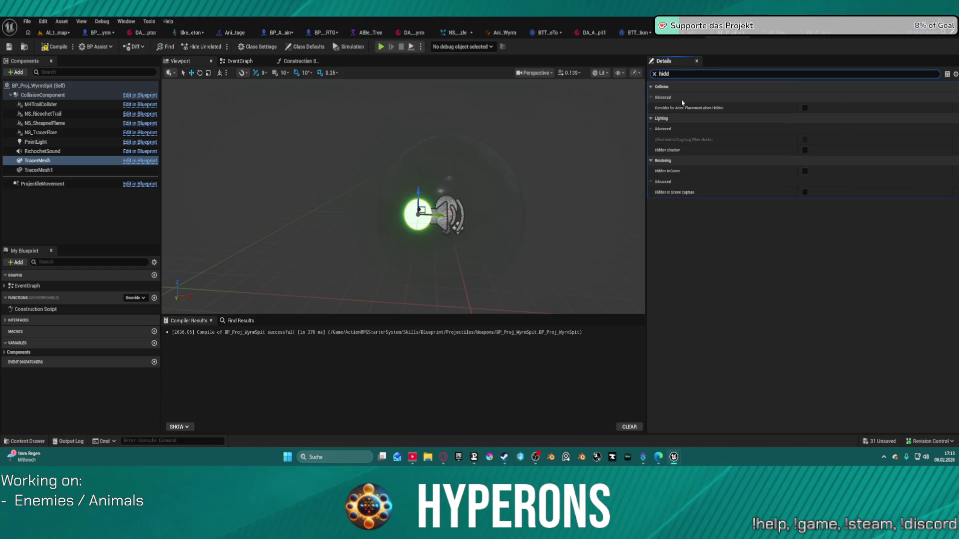
click(805, 171)
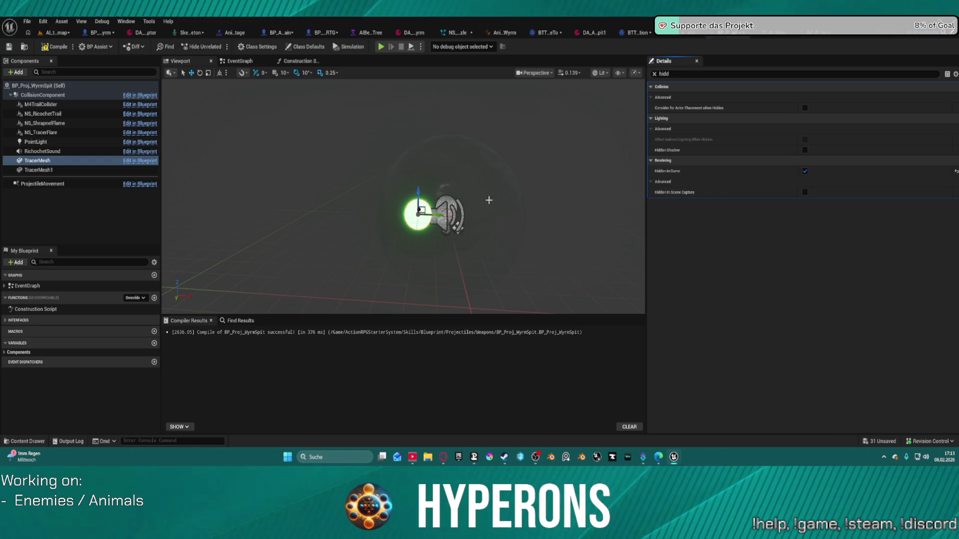
Step: Scale TracerMesh1 to 0.25 on X, Y and Z
click(105, 170)
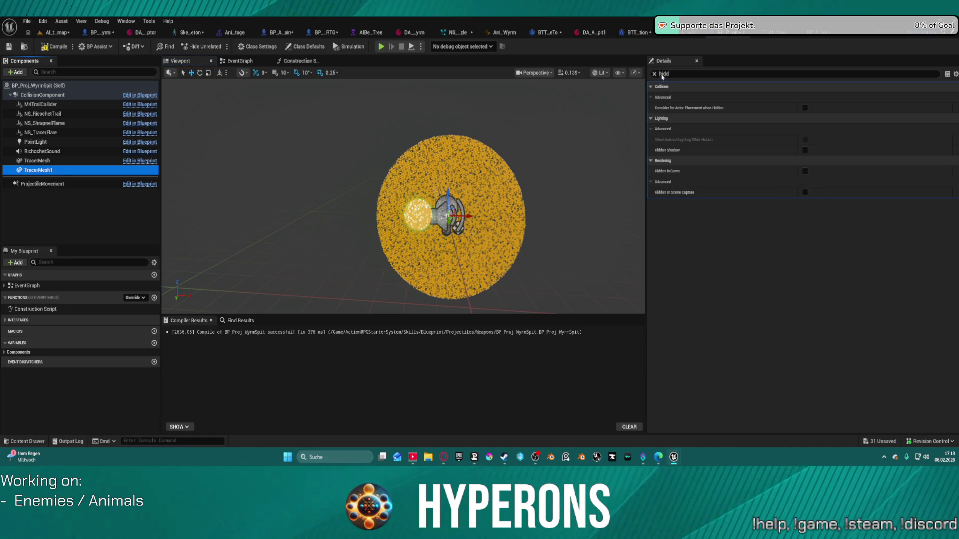
click(655, 75)
click(828, 172)
key(BackSpace)
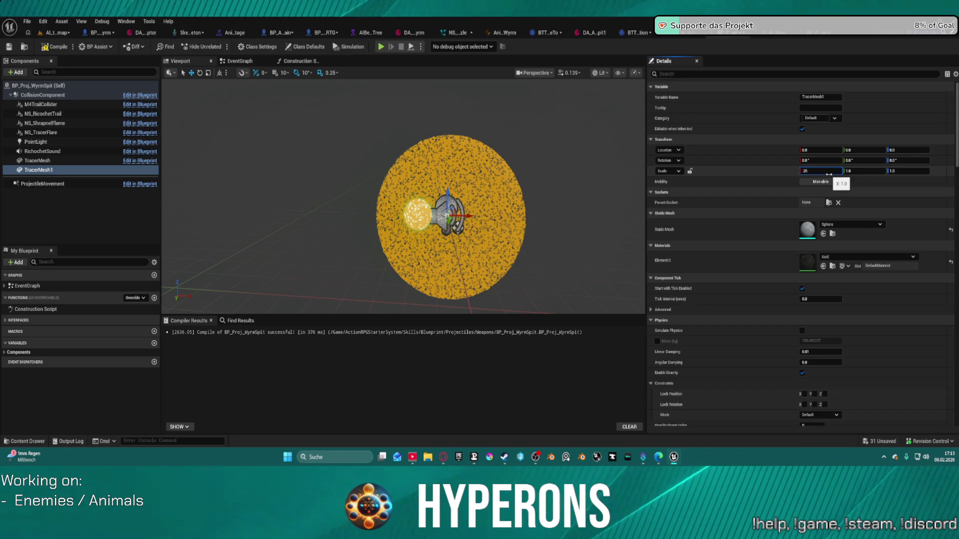
key(Return)
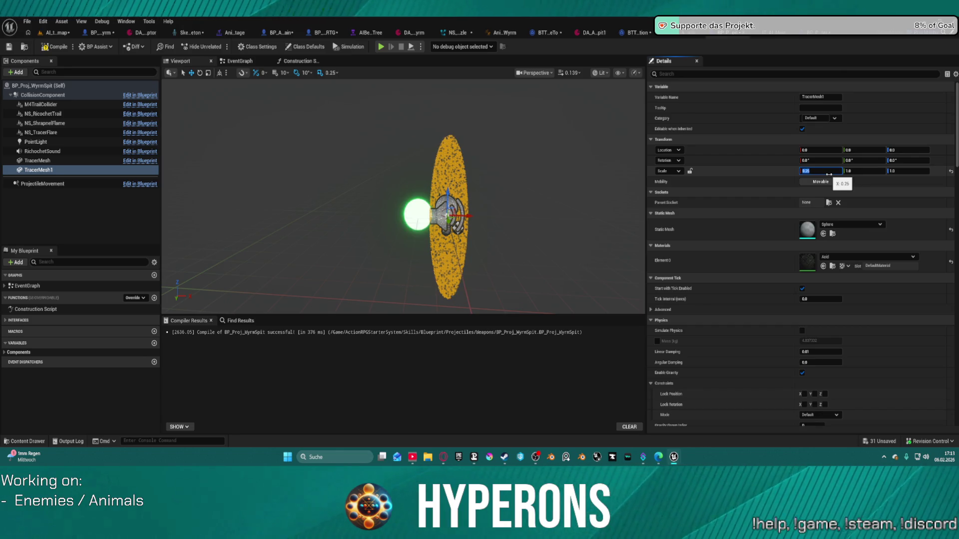
text(0.25)
key(Tab)
text(0.25)
key(Return)
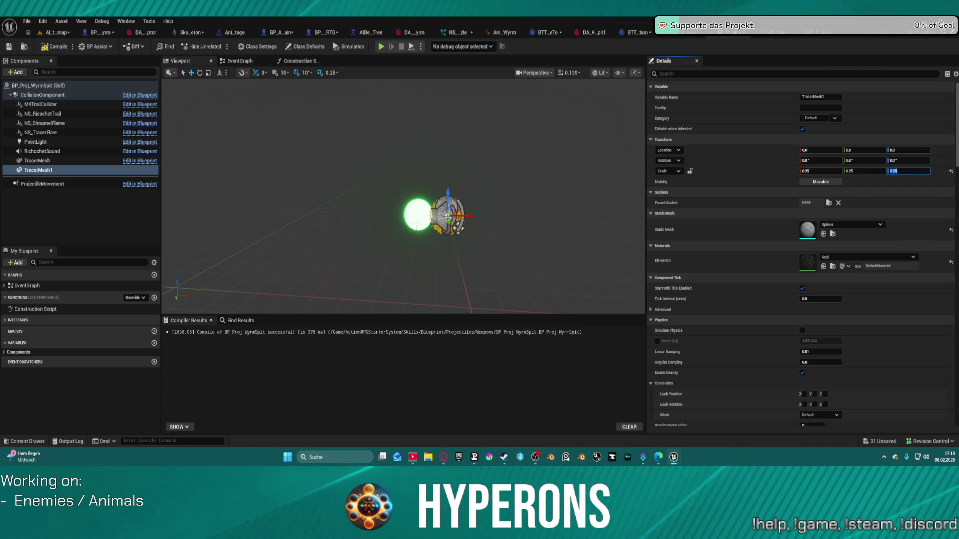
Step: Nudge TracerMesh1 slightly along negative X in the viewport and check the result
drag(465, 216, 436, 215)
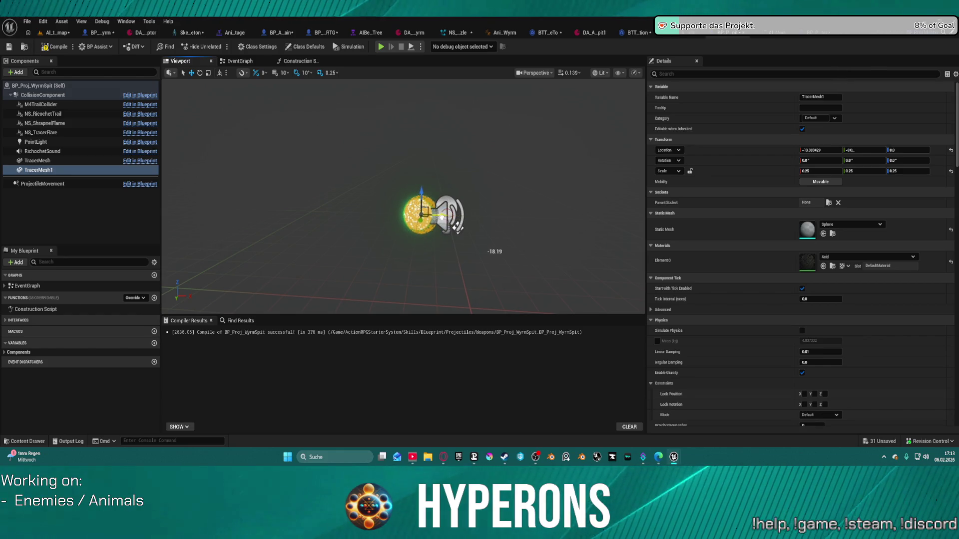
mouse_move(440, 216)
mouse_down()
mouse_move(464, 216)
mouse_move(452, 216)
mouse_up()
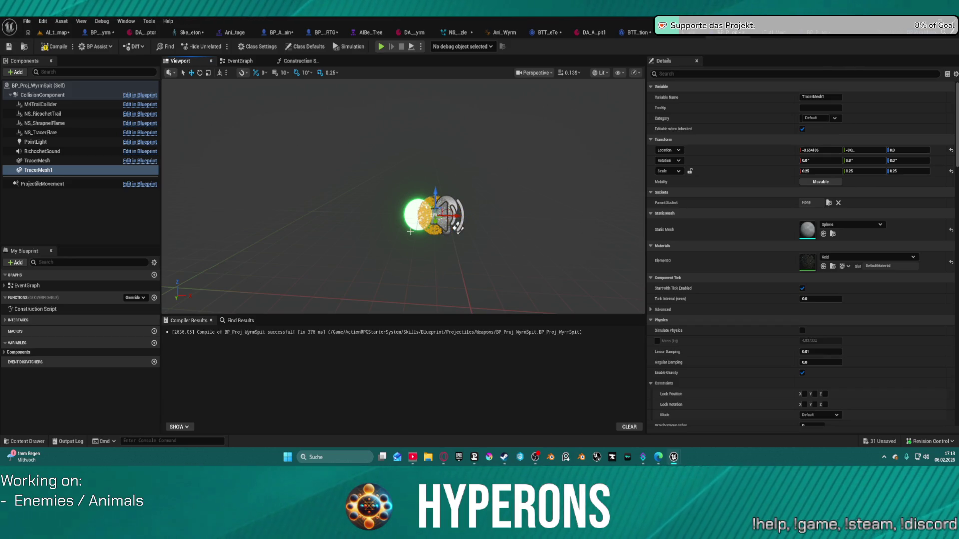
click(513, 206)
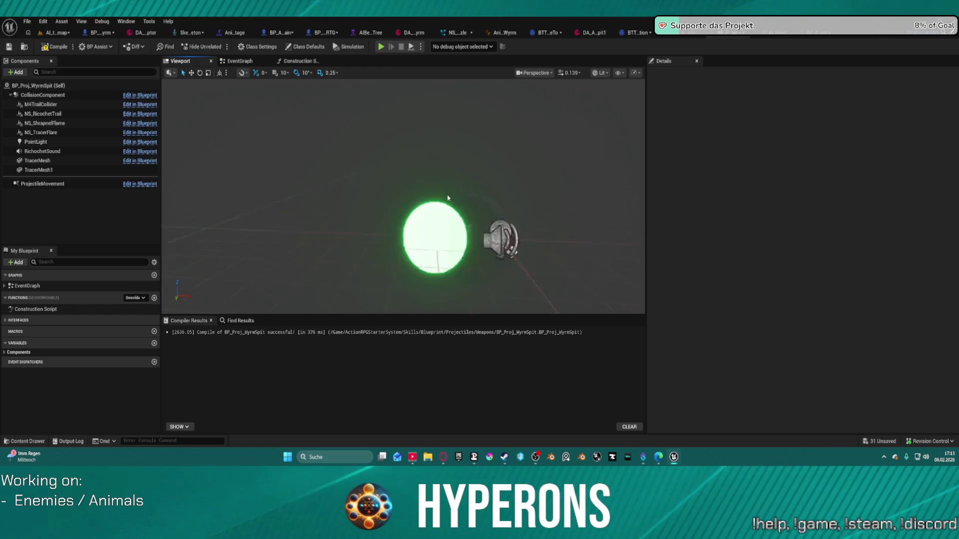
scroll(455, 212, up, 3)
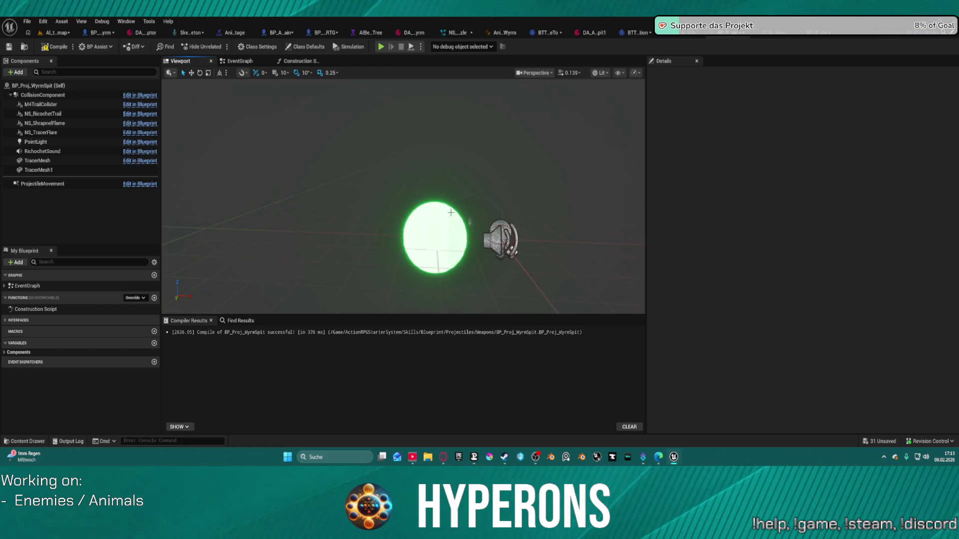
click(424, 209)
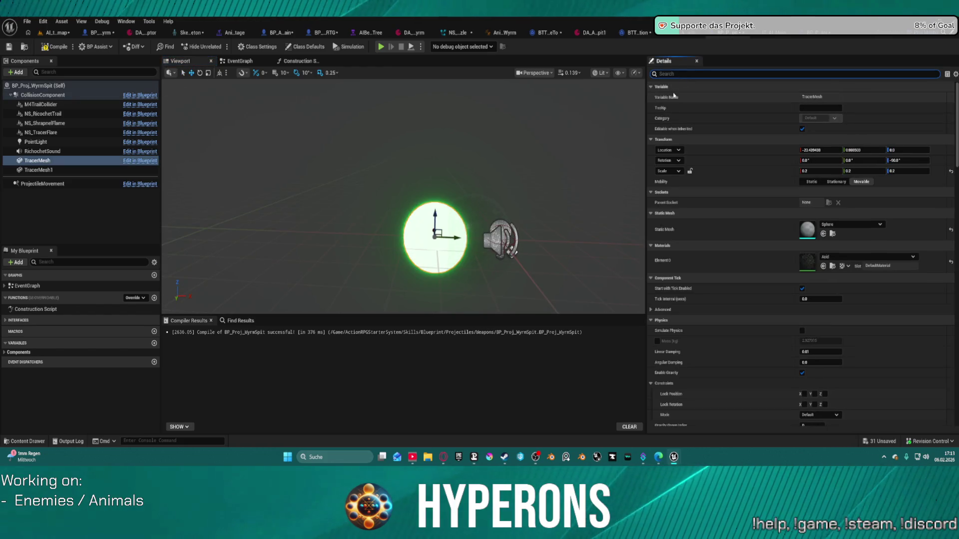
Step: Uncheck Visible on TracerMesh, then select TracerMesh1 and clear the Details filter
text(vis)
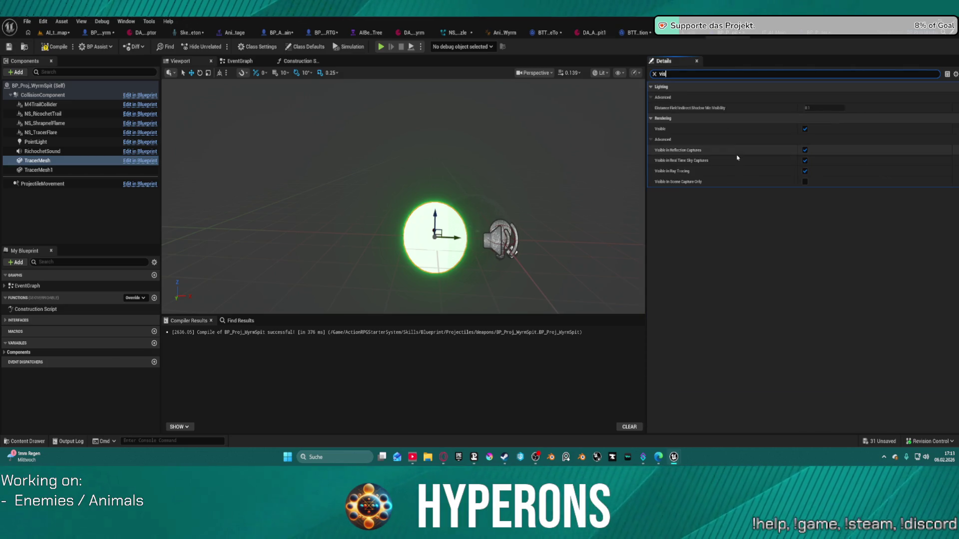
click(805, 130)
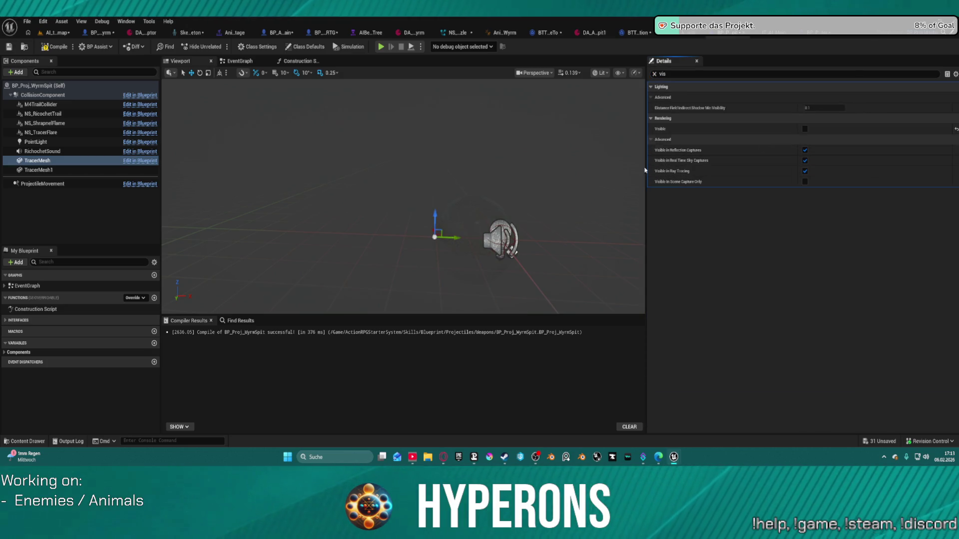
mouse_move(500, 214)
mouse_down()
mouse_move(480, 209)
mouse_move(499, 207)
mouse_move(492, 202)
mouse_move(409, 184)
mouse_up()
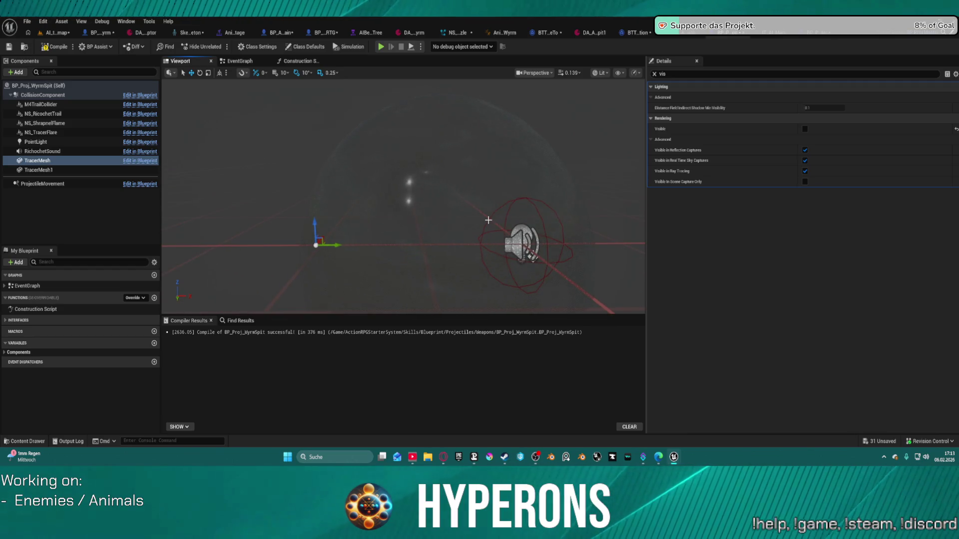
key(ctrl+space)
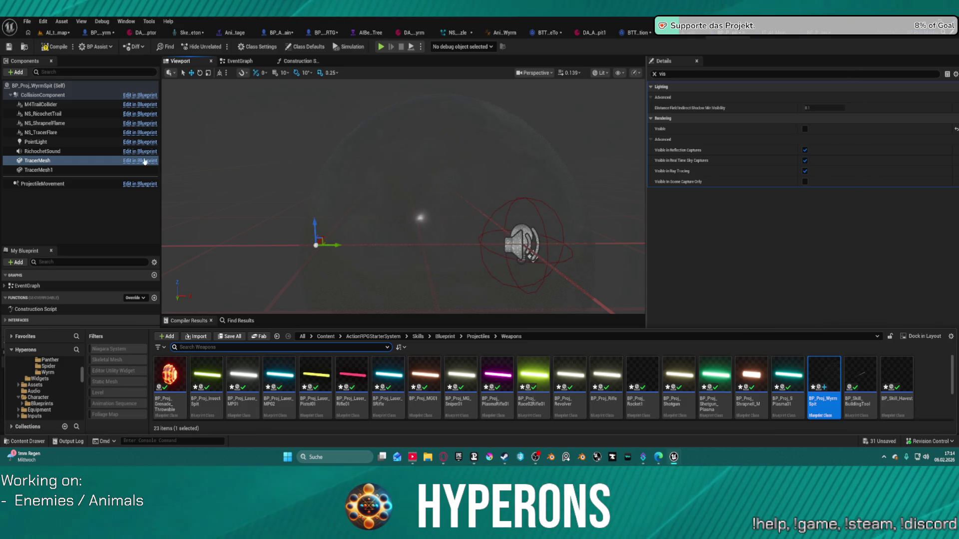
click(38, 170)
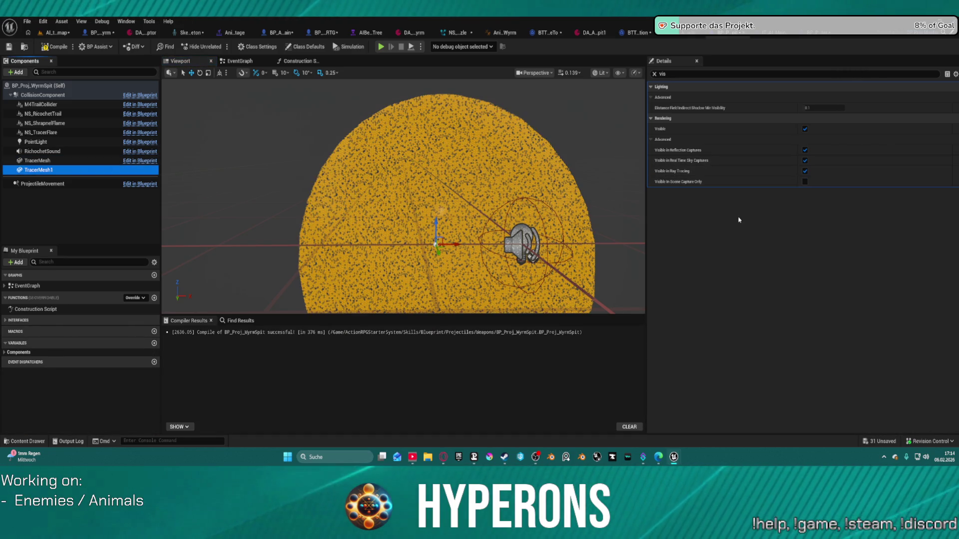
key(ctrl+space)
click(654, 74)
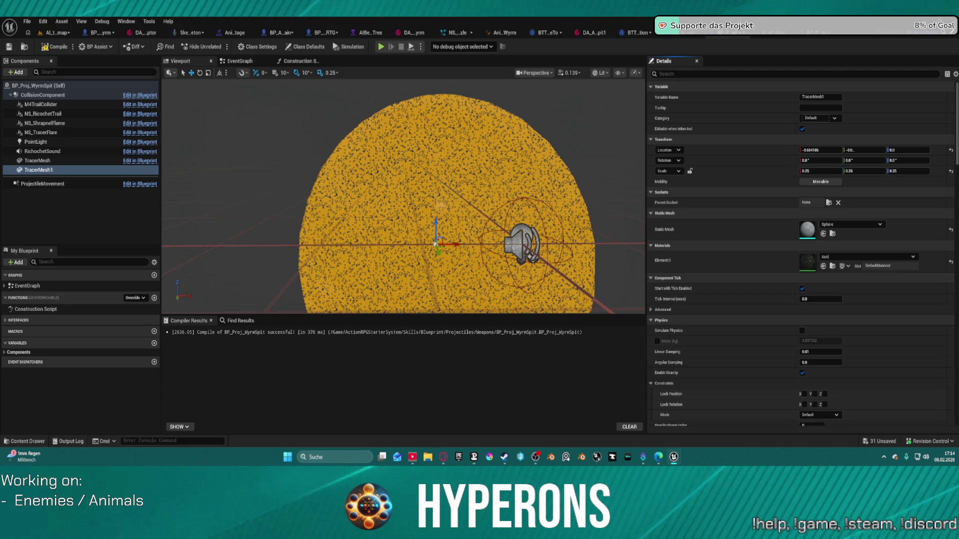
Step: Assign M_Water_Ocean_2 to TracerMesh1's Element 0 and zoom in to preview the water look
click(823, 266)
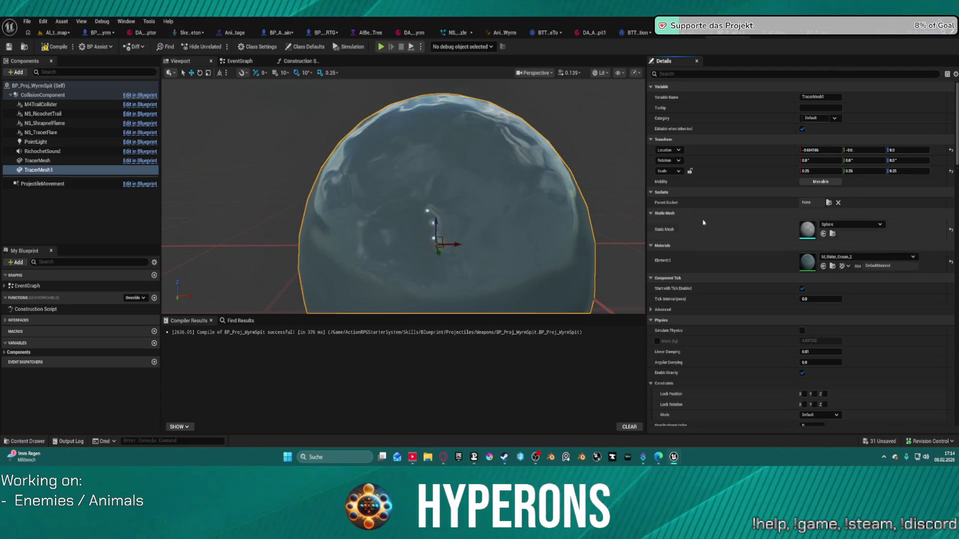
click(605, 145)
scroll(610, 151, down, 5)
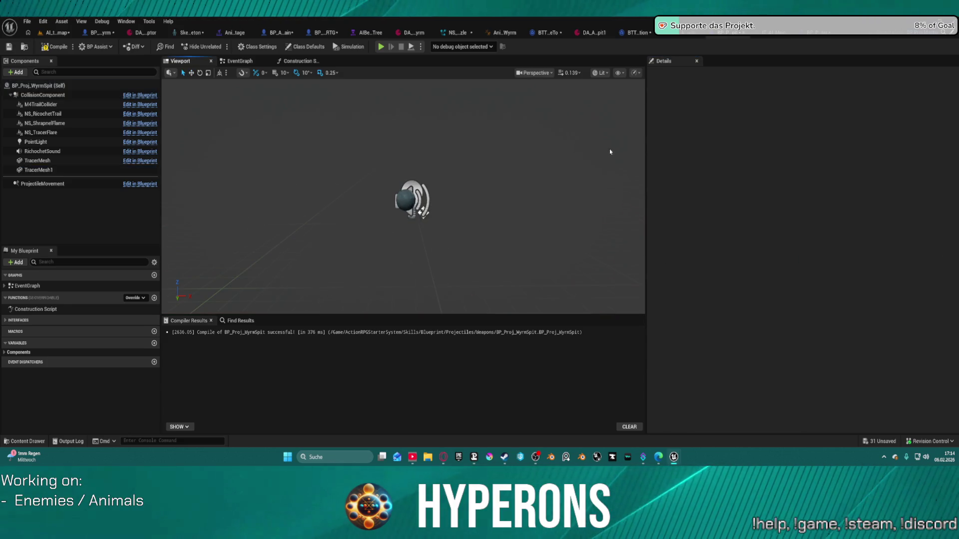
scroll(446, 176, up, 5)
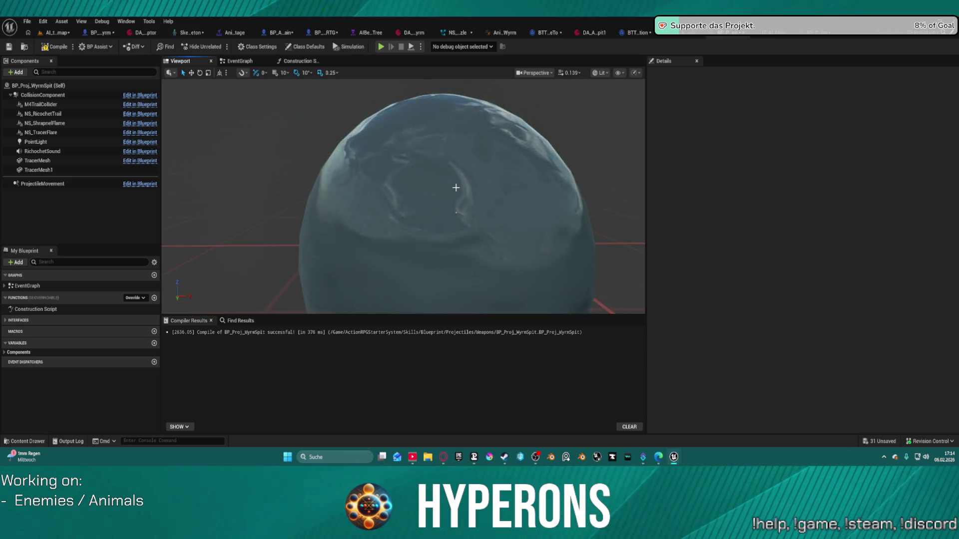
scroll(451, 188, down, 5)
scroll(451, 188, up, 5)
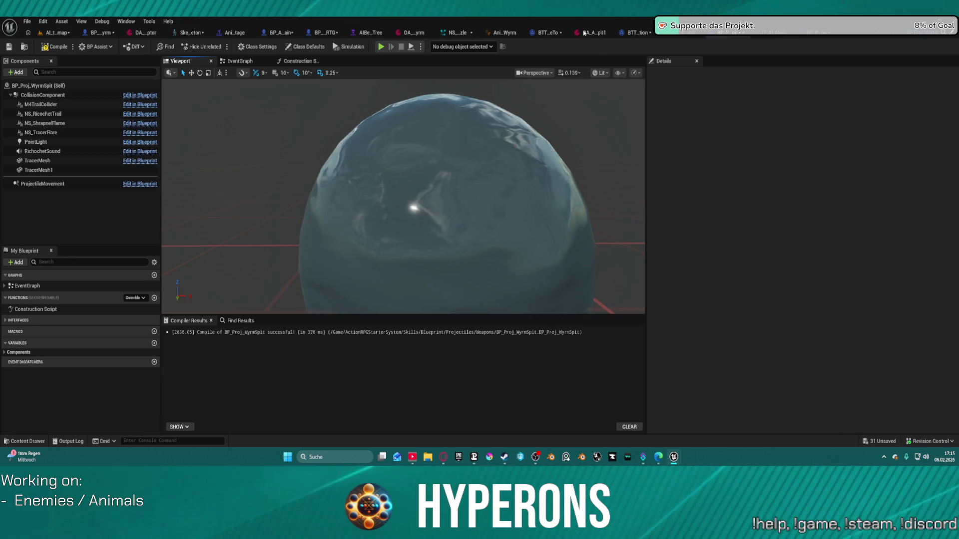
key(ctrl+Tab)
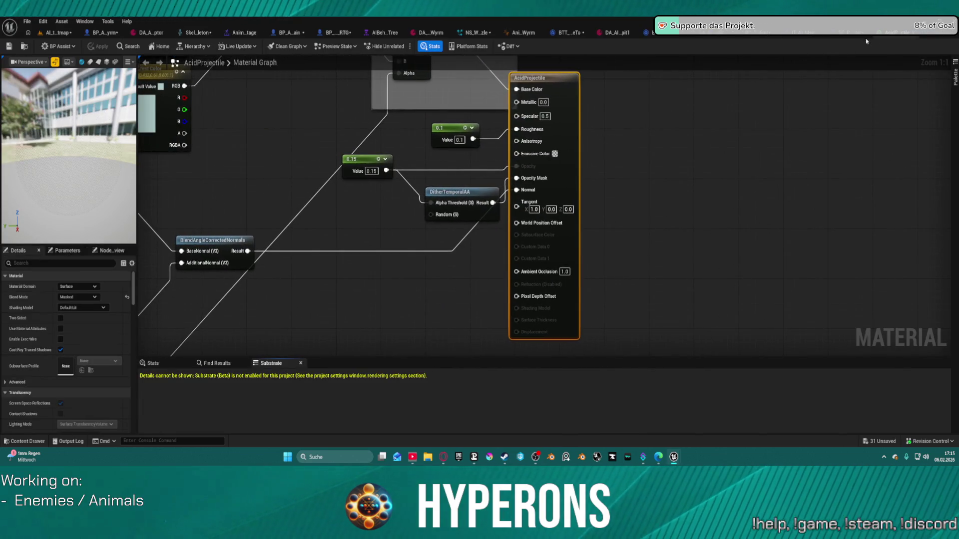
key(ctrl+Tab)
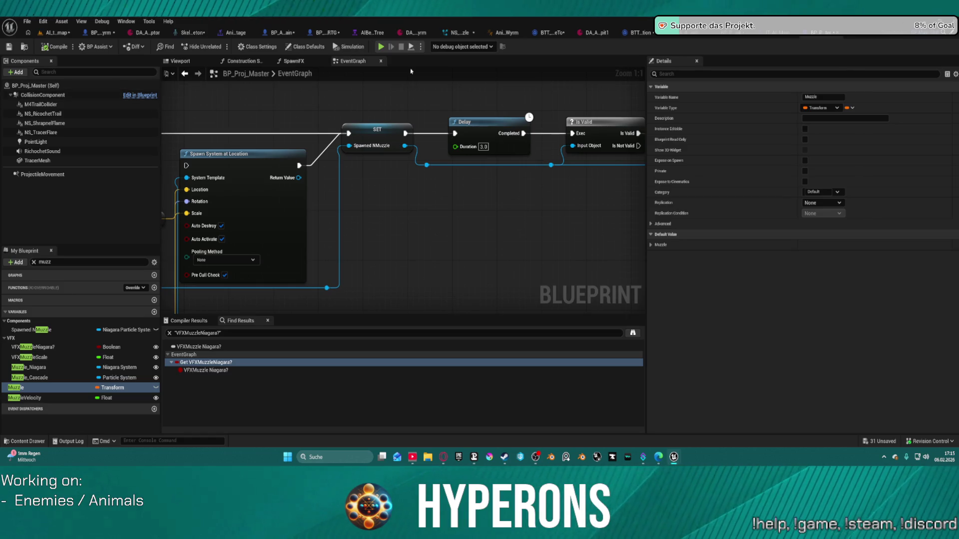
click(180, 61)
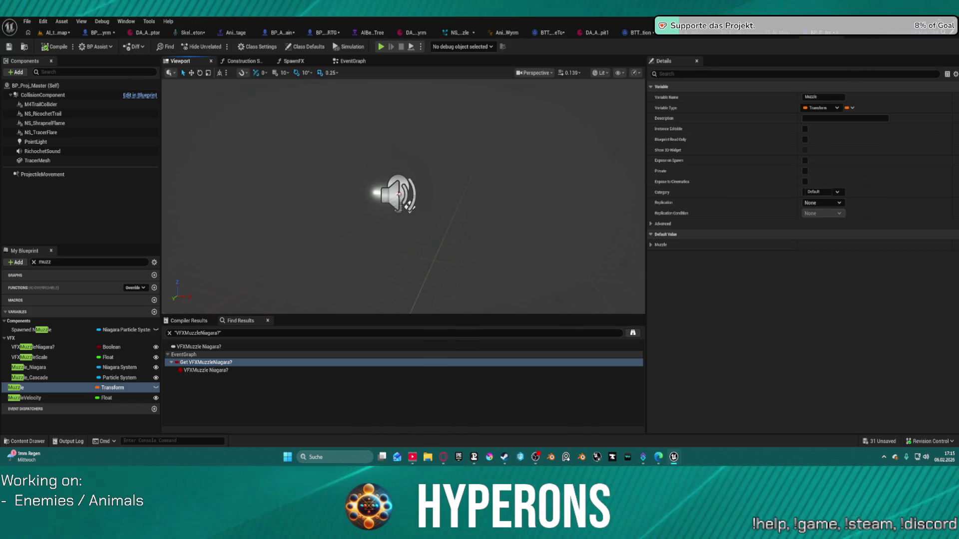
click(824, 38)
click(786, 37)
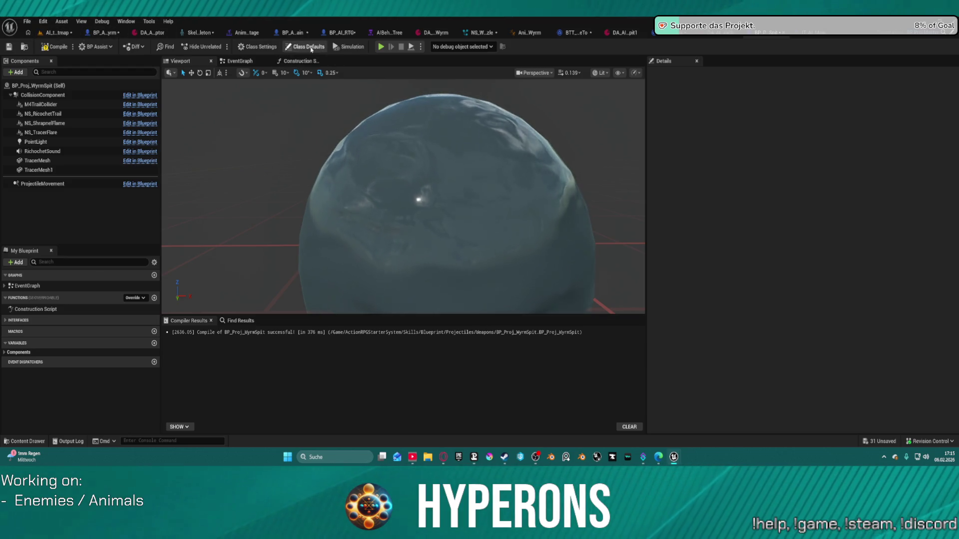
Step: Revert TracerMesh1 to the AcidProjectile material and fly the view close to the sphere
click(38, 170)
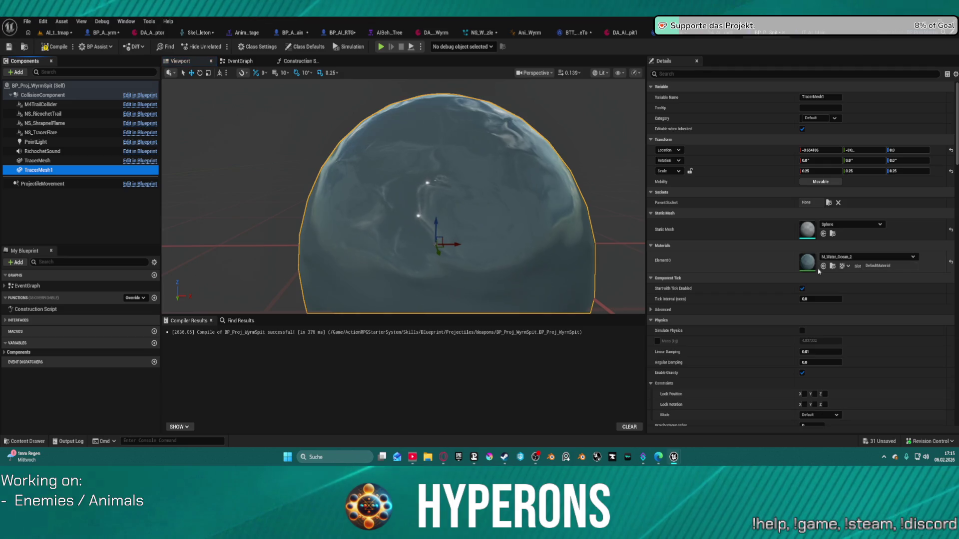
key(ctrl+z)
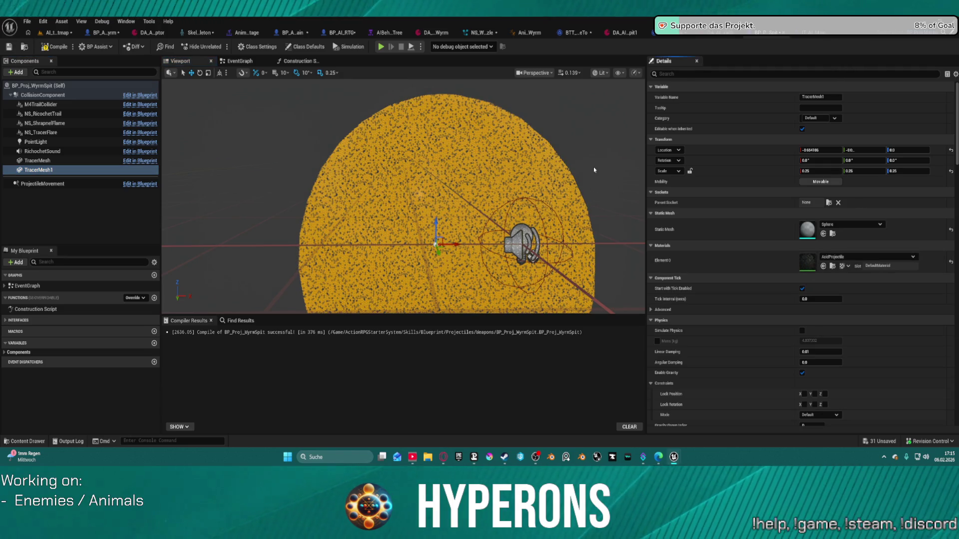
click(593, 162)
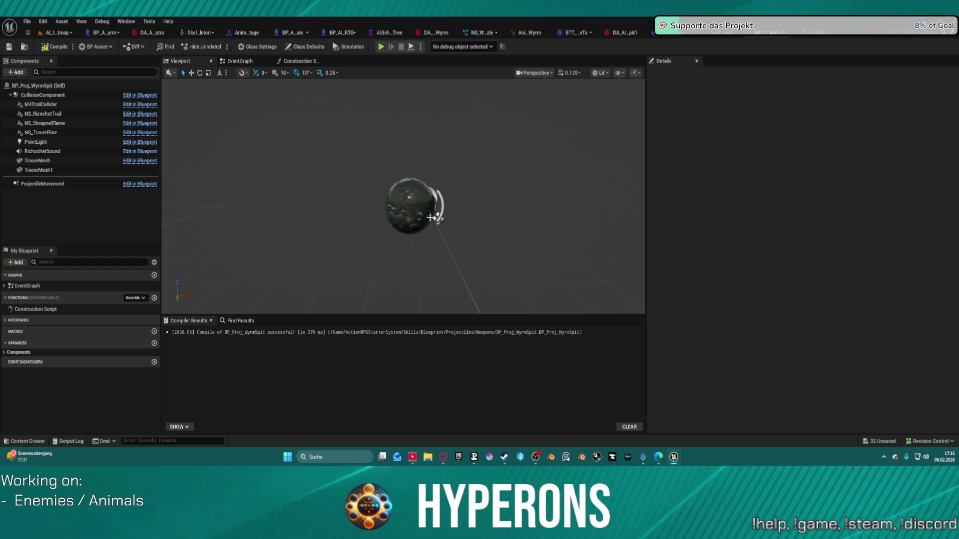
mouse_move(434, 230)
mouse_down()
mouse_move(437, 200)
mouse_move(436, 231)
mouse_up()
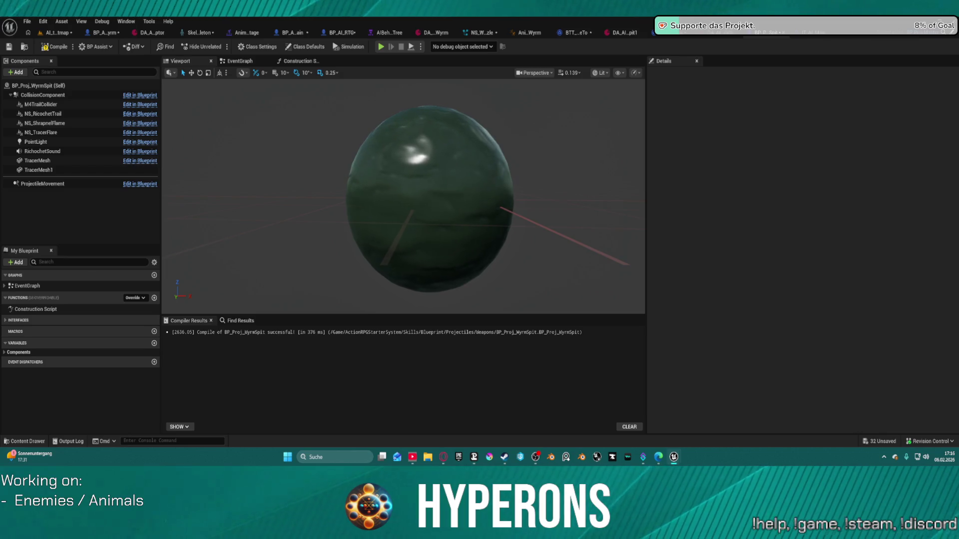
click(54, 35)
Step: Return from BP_AI_Wyrm to BP_Proj_WyrmSpit and inspect the NS_TracerFlare component's Details
click(97, 33)
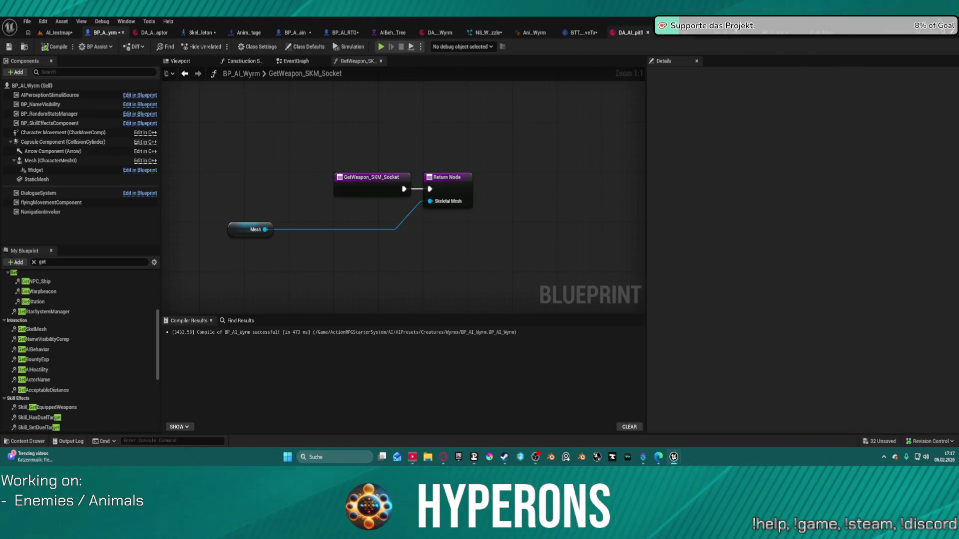
click(778, 37)
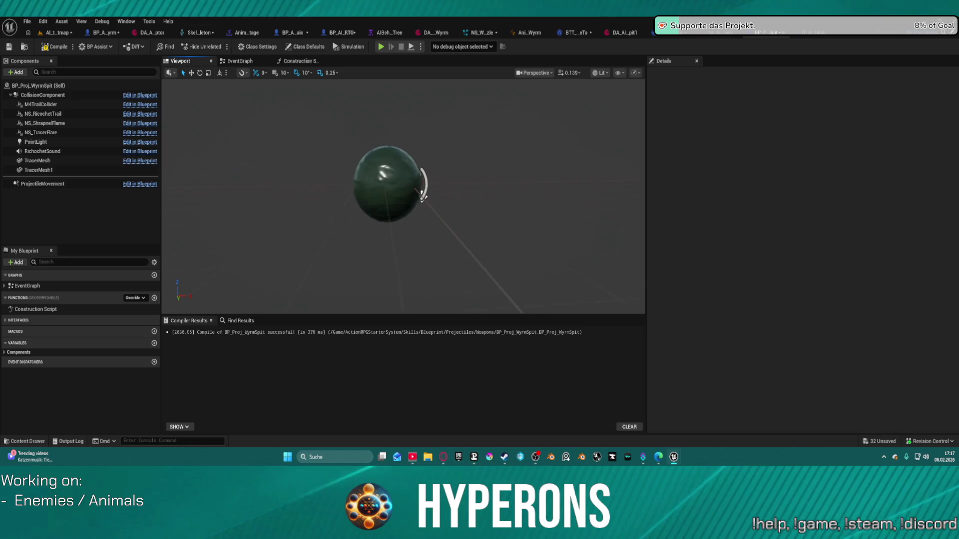
click(64, 133)
click(813, 220)
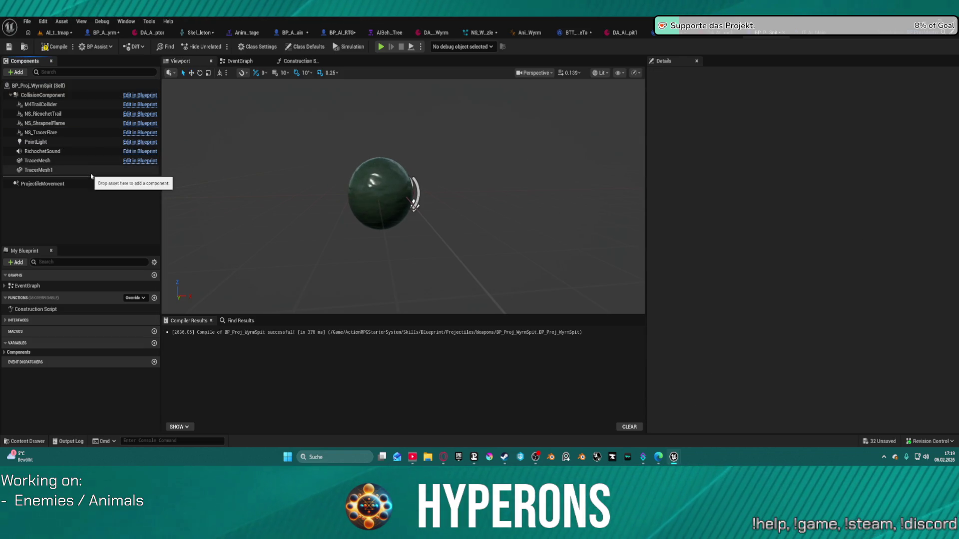
Step: Select TracerMesh1 to show its Sphere mesh at 0.25 scale and its material
click(95, 171)
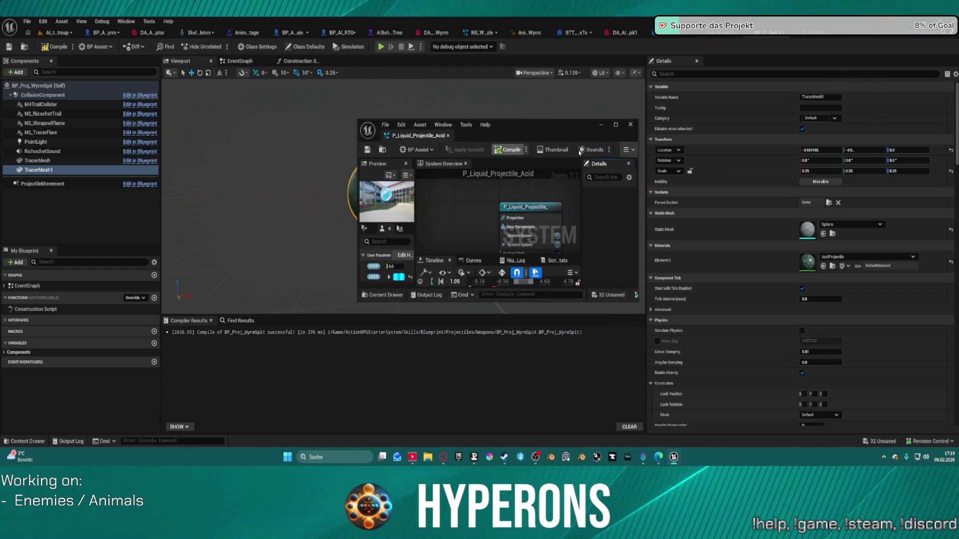
Step: Maximize the P_Liquid_Projectile_Acid Niagara editor to full size
click(616, 126)
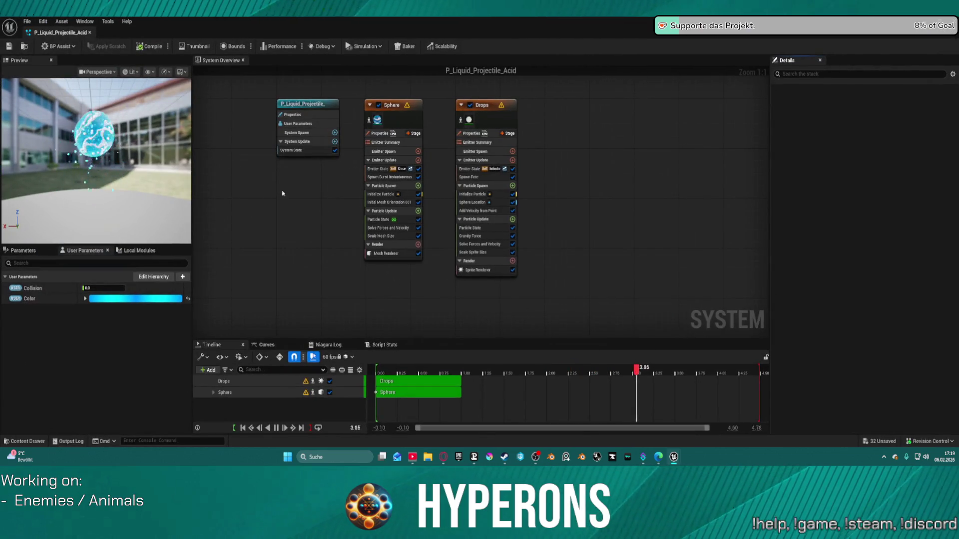
Step: Open MI_LiquidSphere_01 from the Sphere emitter's Mesh Renderer override material Index [0]
click(475, 205)
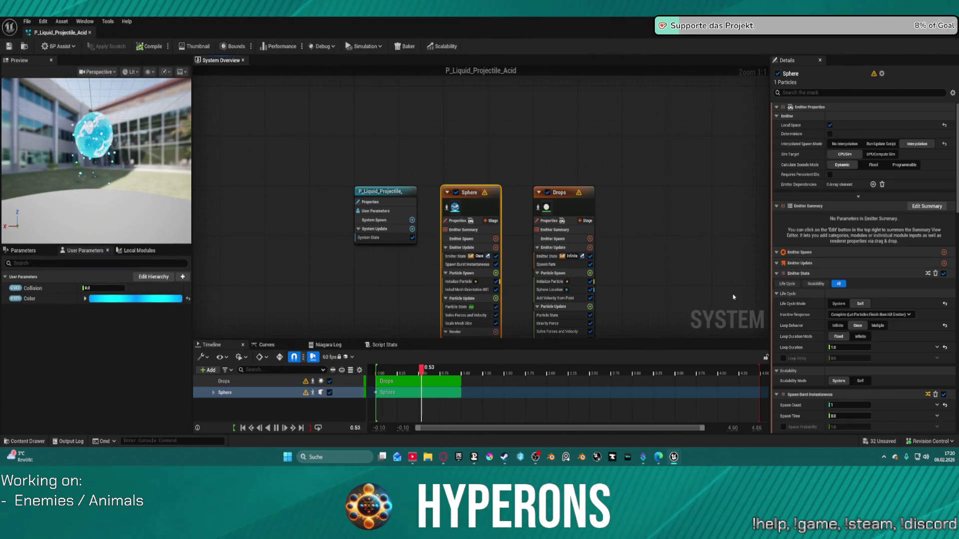
scroll(800, 232, down, 10)
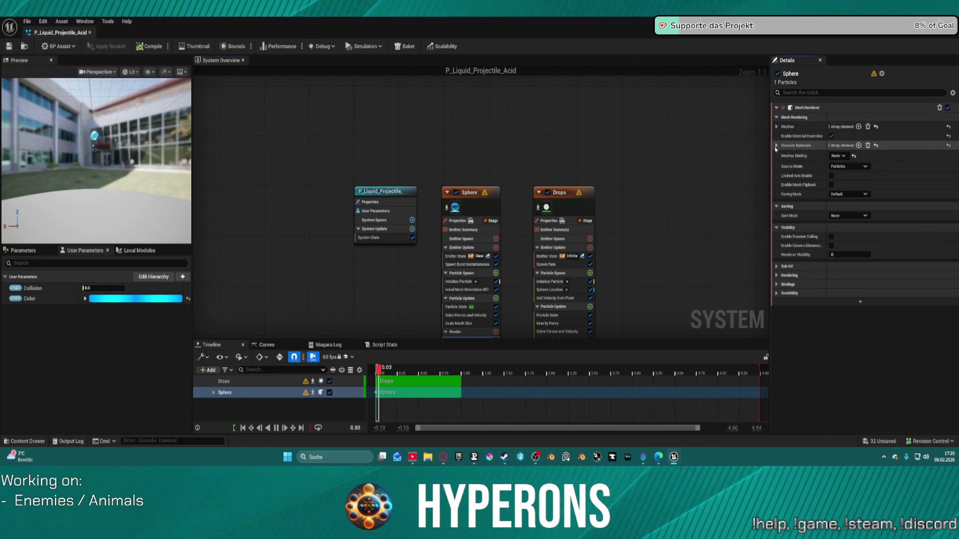
click(776, 146)
click(782, 156)
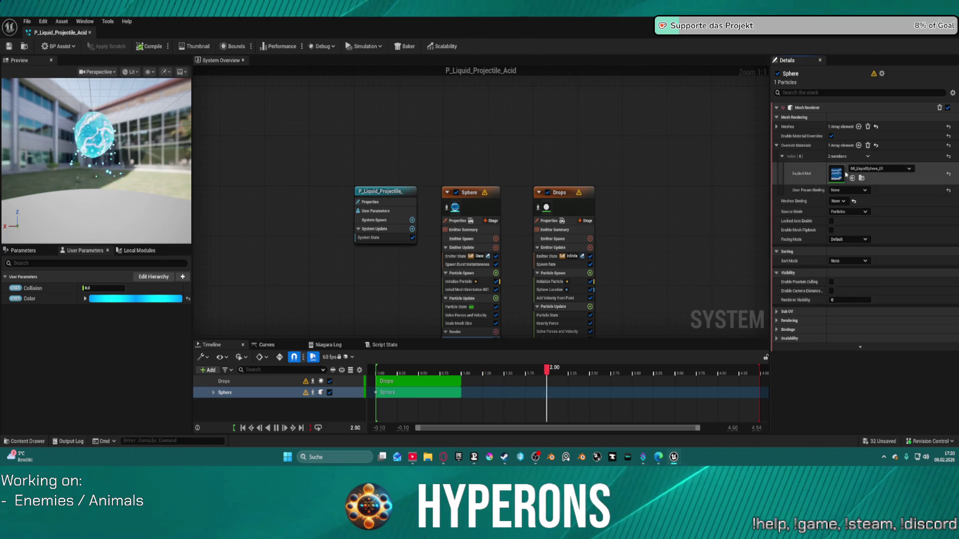
click(840, 179)
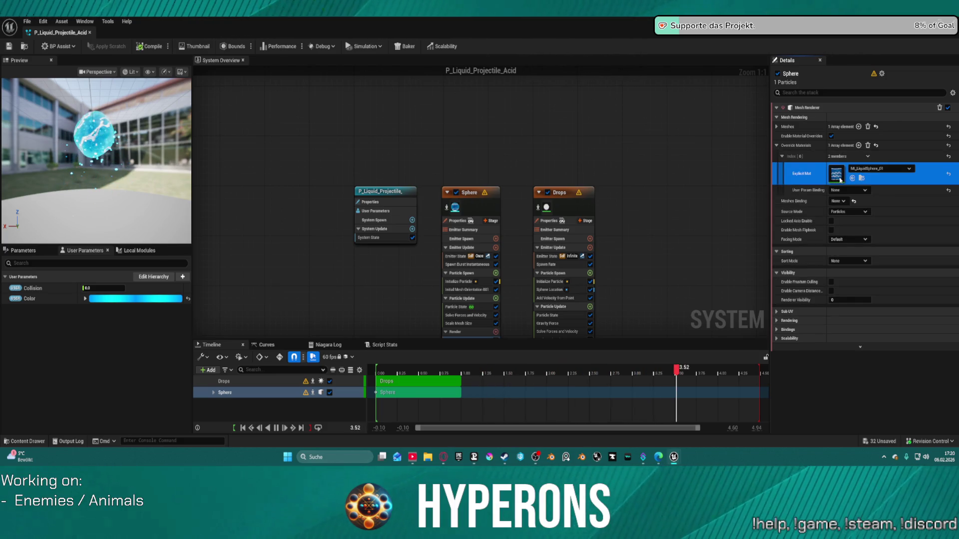
double_click(840, 179)
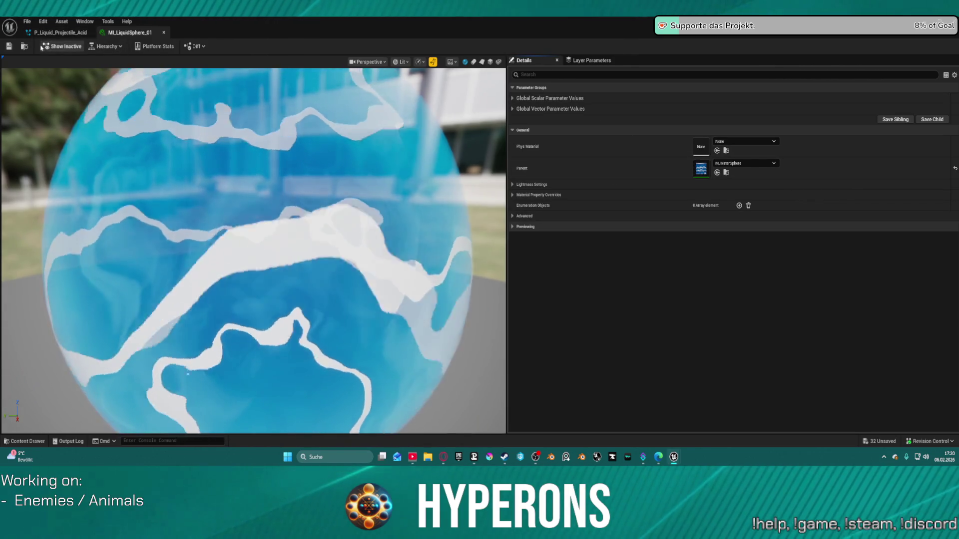
Step: Review MI_LiquidSphere_01's global parameters, then set the Sphere emitter's Explicit Mat to MI_LiquidSphere_Acid
click(512, 98)
click(513, 118)
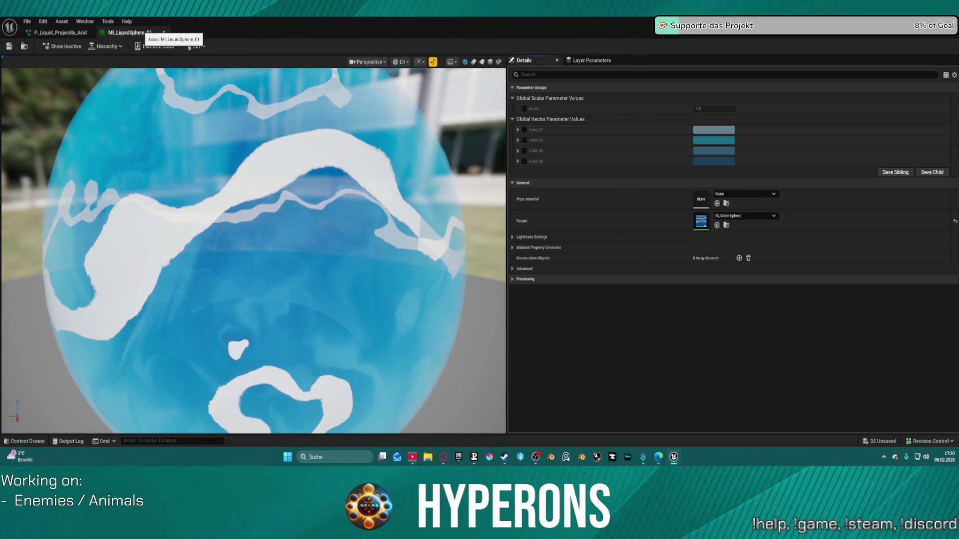
click(164, 32)
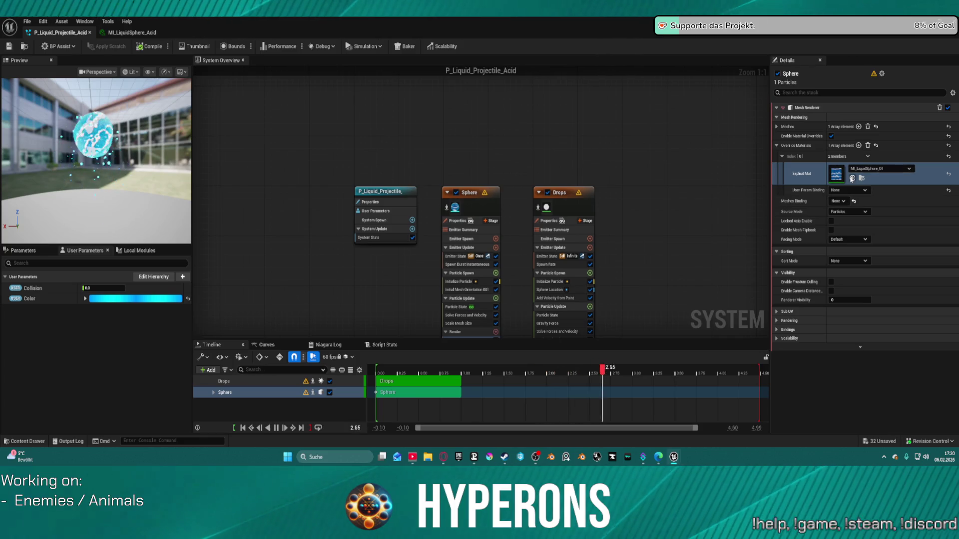
click(851, 178)
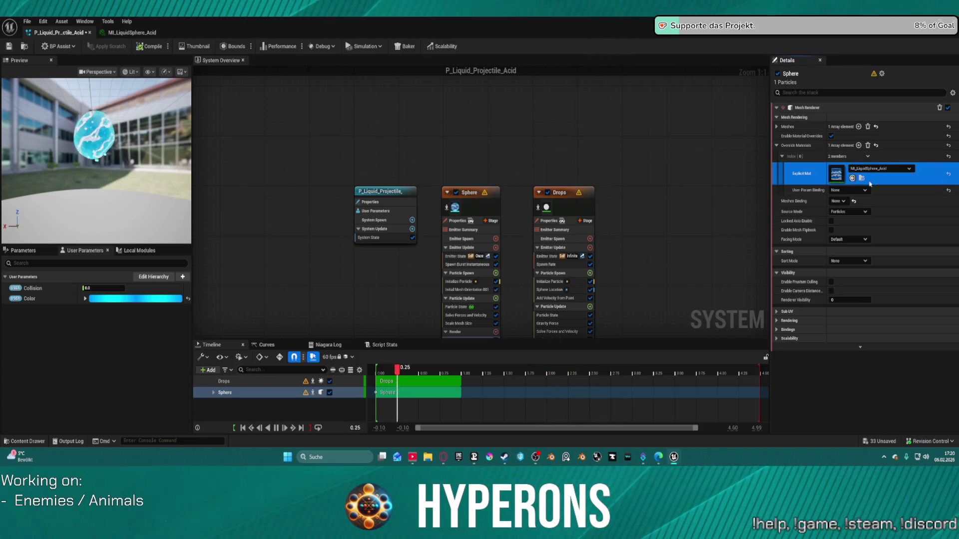
Step: Open MI_LiquidSphere_Acid, enable overrides for Color_01–Color_04, and set Color_01 to a slightly darkened green
double_click(842, 174)
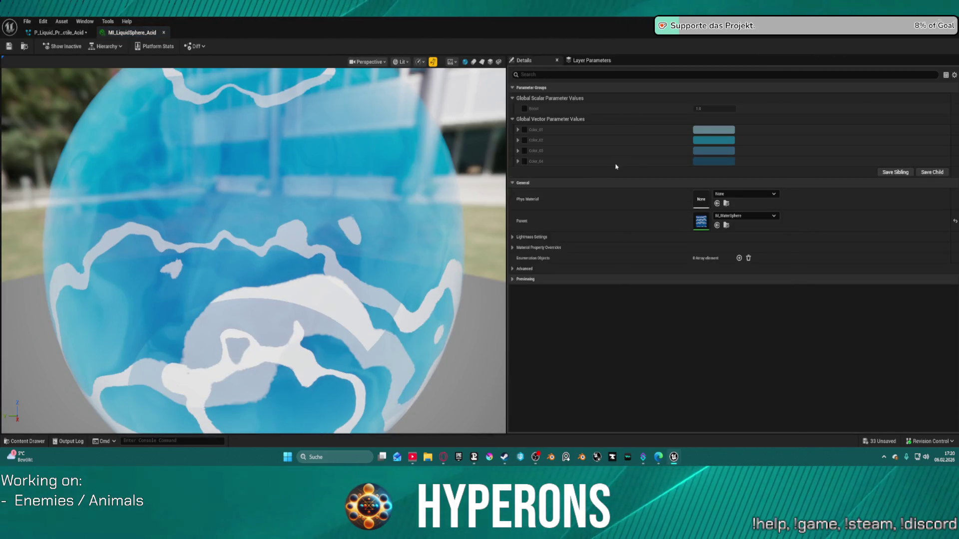
click(525, 129)
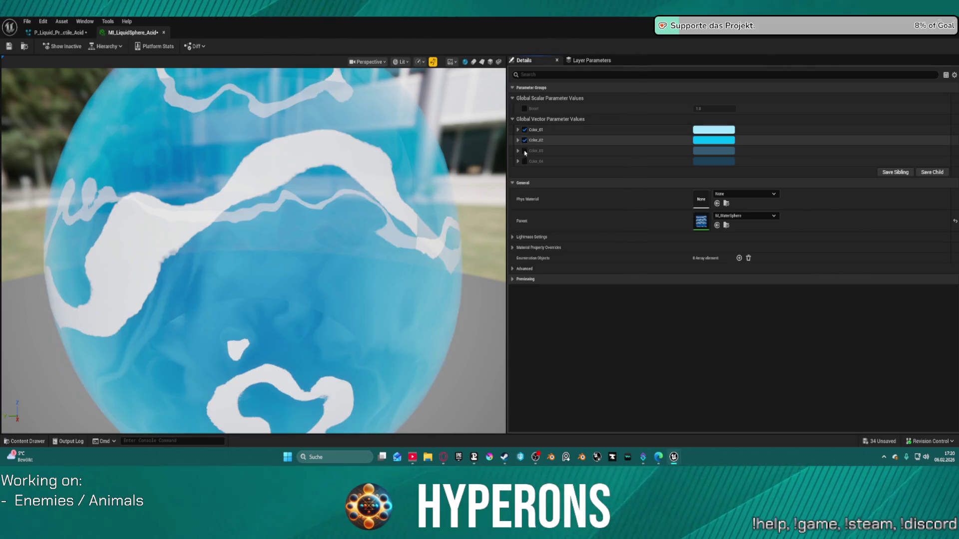
click(525, 140)
click(525, 150)
click(524, 161)
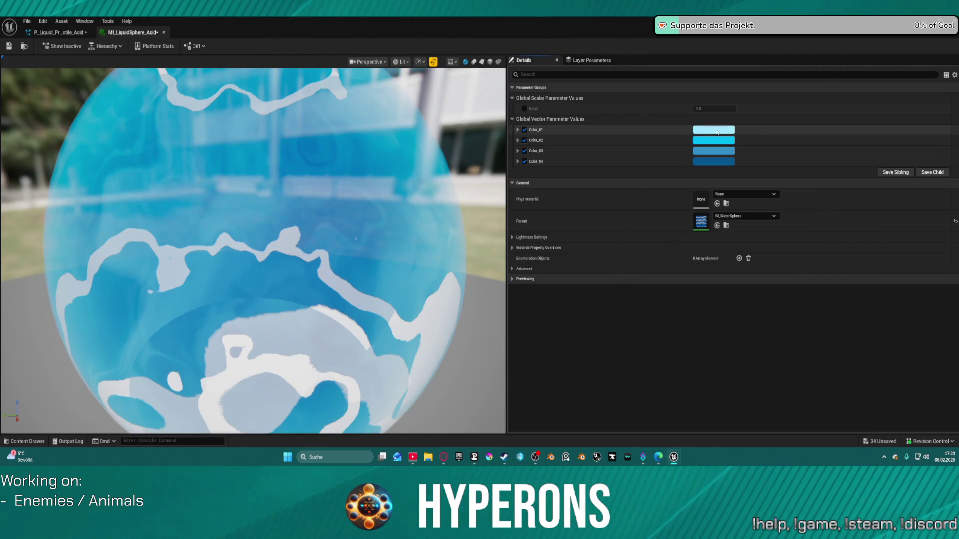
click(713, 130)
click(757, 288)
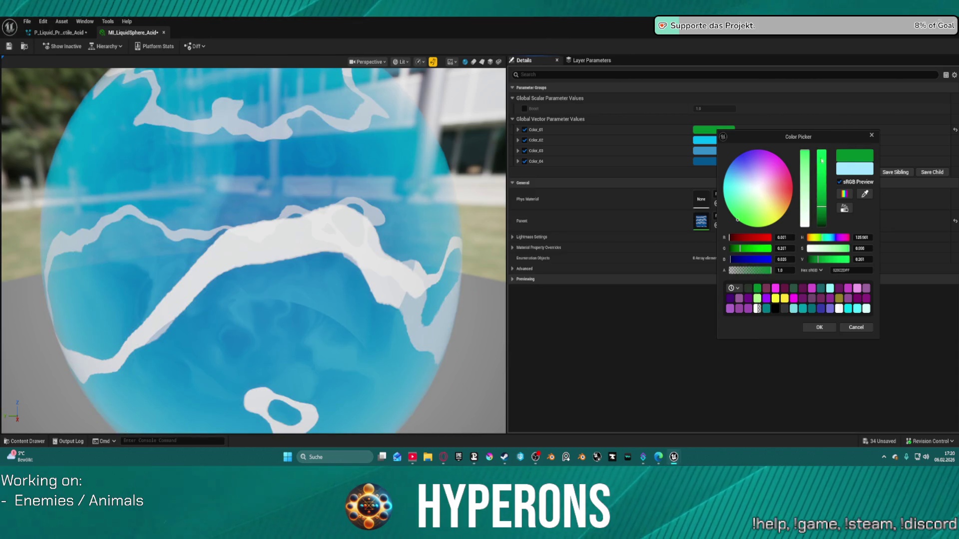
click(818, 207)
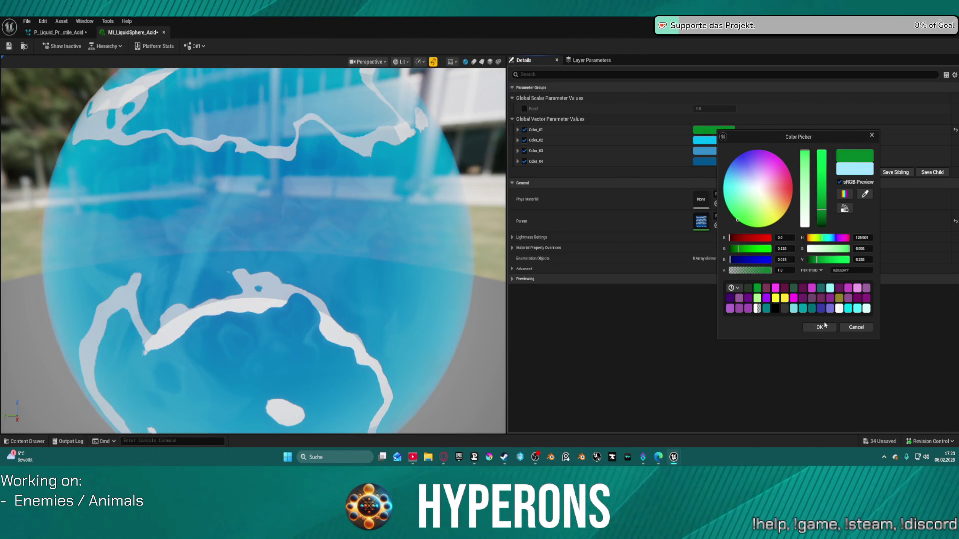
click(820, 328)
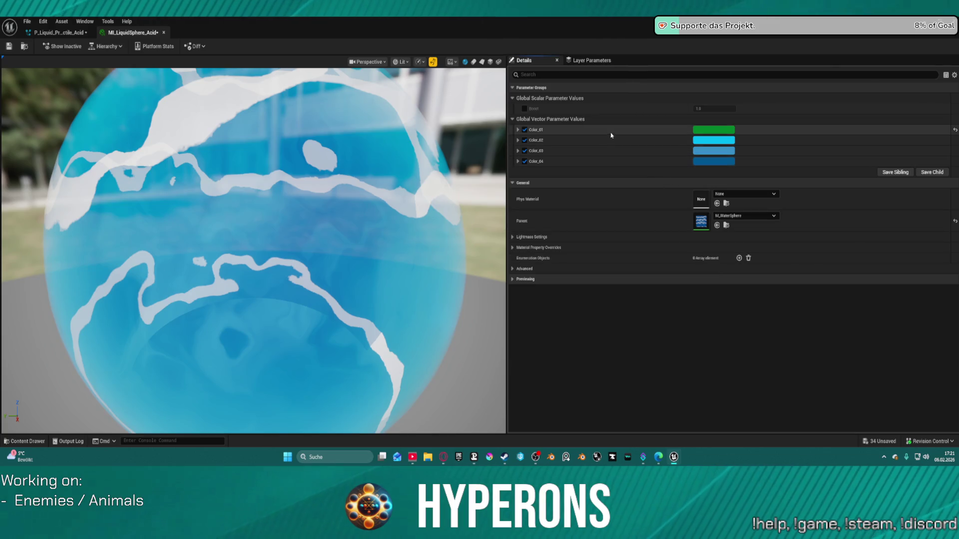
Step: Copy Color_01's green into Color_02–Color_04, discarding a trial darker green on Color_02
key(ctrl+c)
key(ctrl+v)
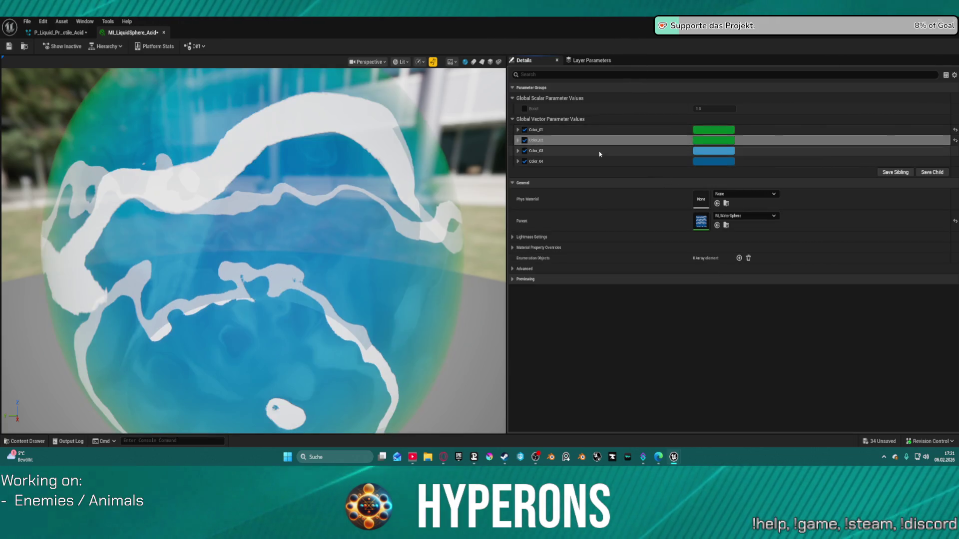
key(ctrl+v)
key(ctrl+v)
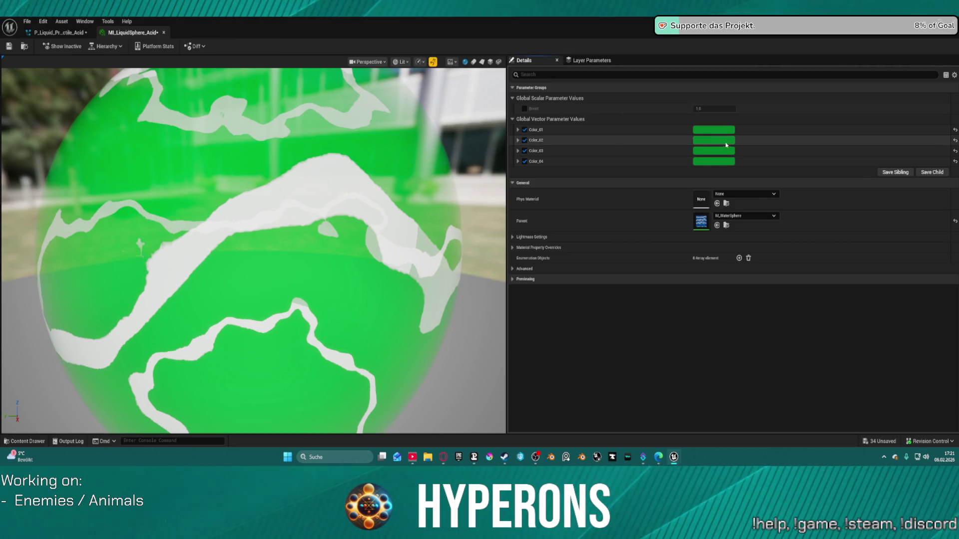
click(719, 140)
drag(817, 221, 818, 222)
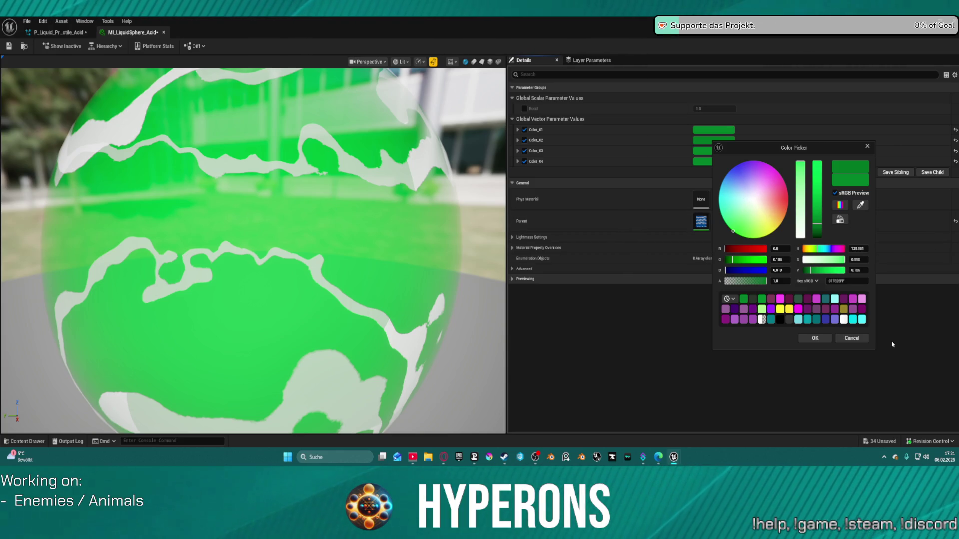
mouse_move(764, 301)
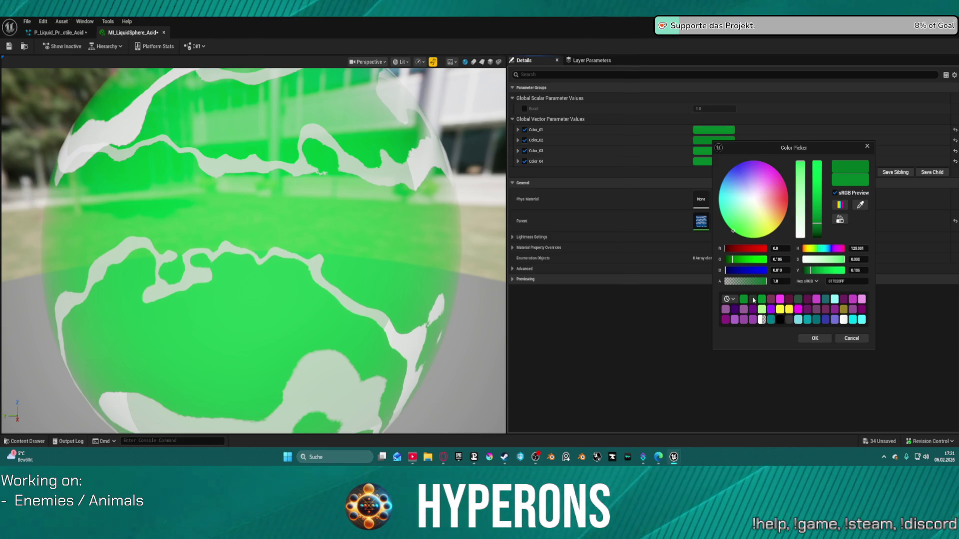
click(790, 317)
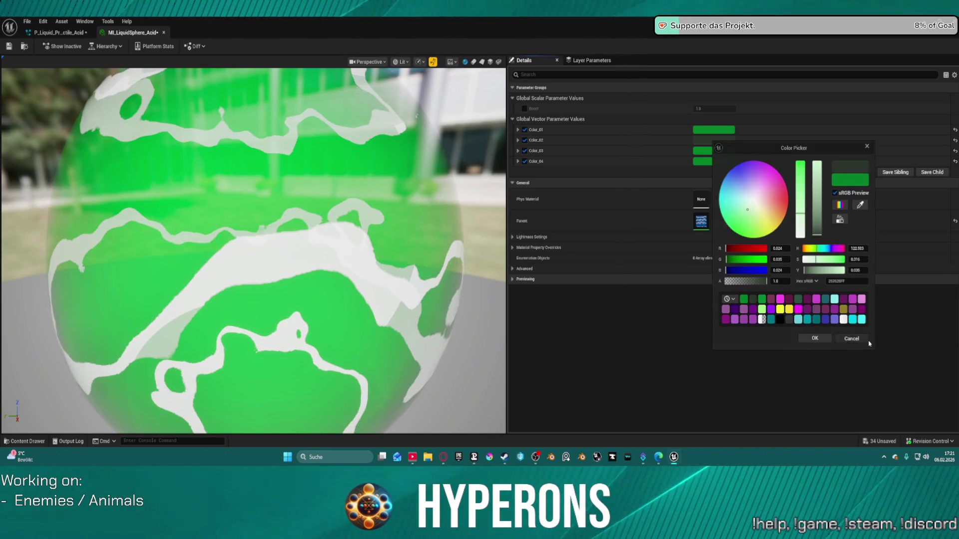
click(859, 338)
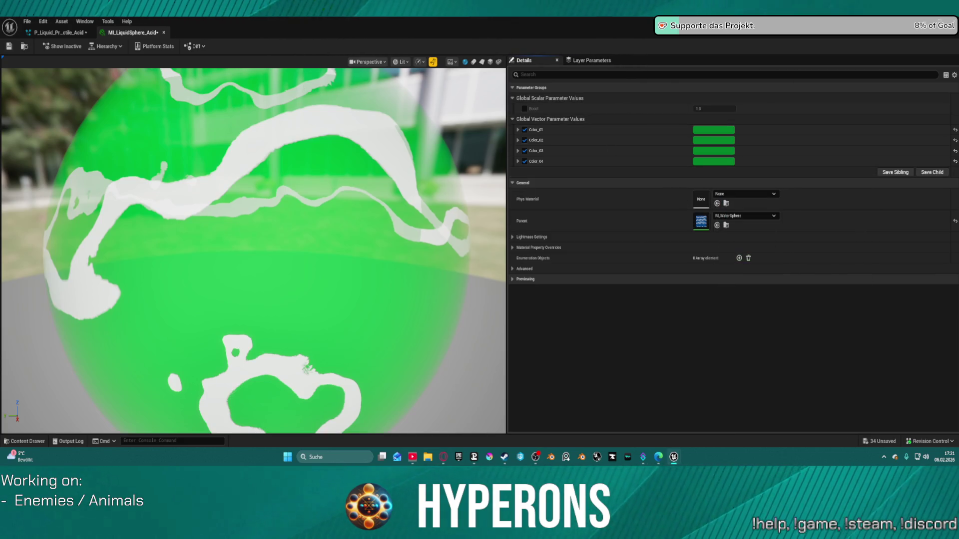
key(ctrl+space)
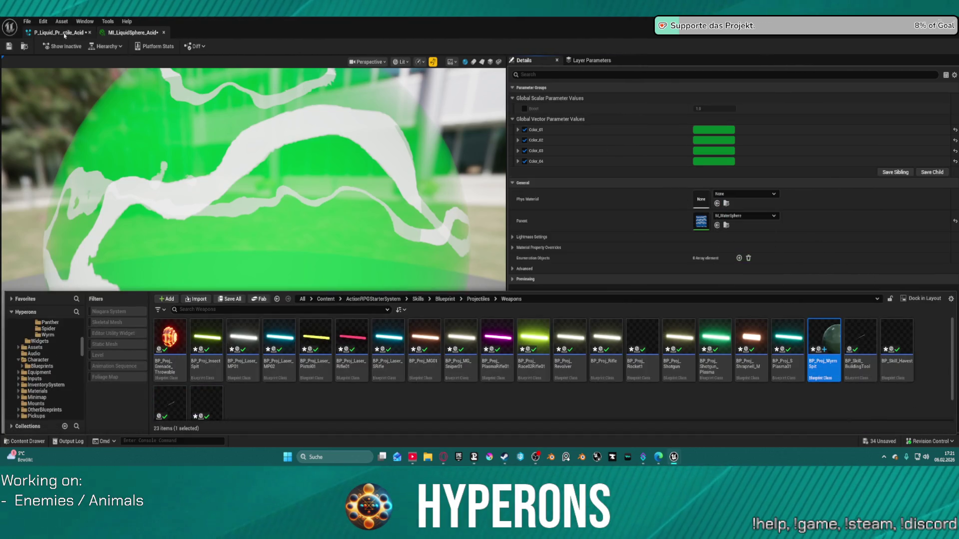
Step: Open BP_Proj_WyrmSpit from the Weapons assets and enlarge the floating Niagara editor window
click(65, 34)
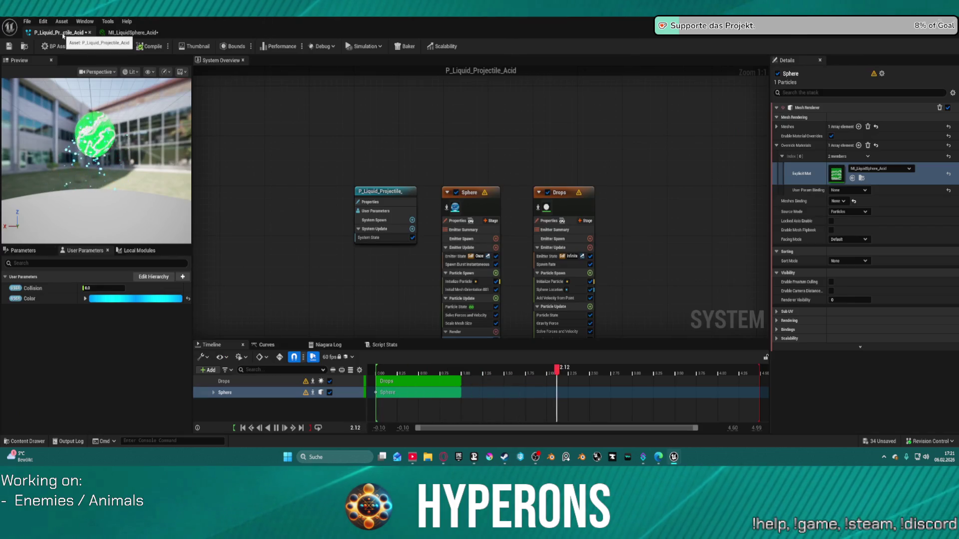
key(ctrl+space)
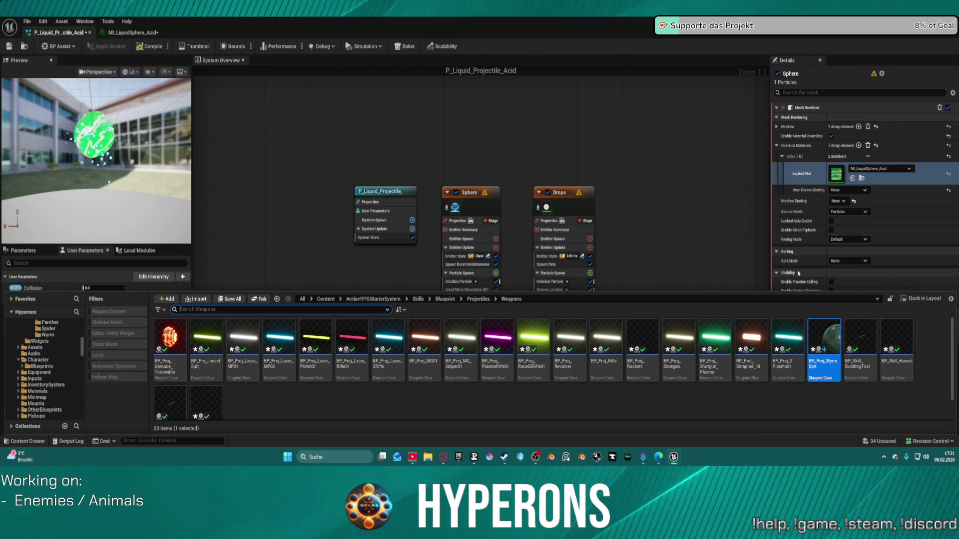
double_click(823, 349)
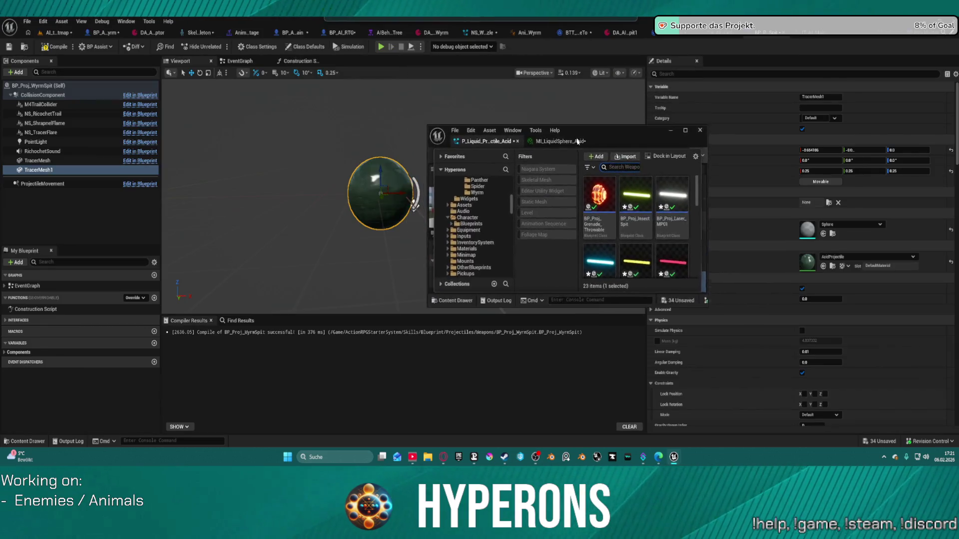
click(756, 253)
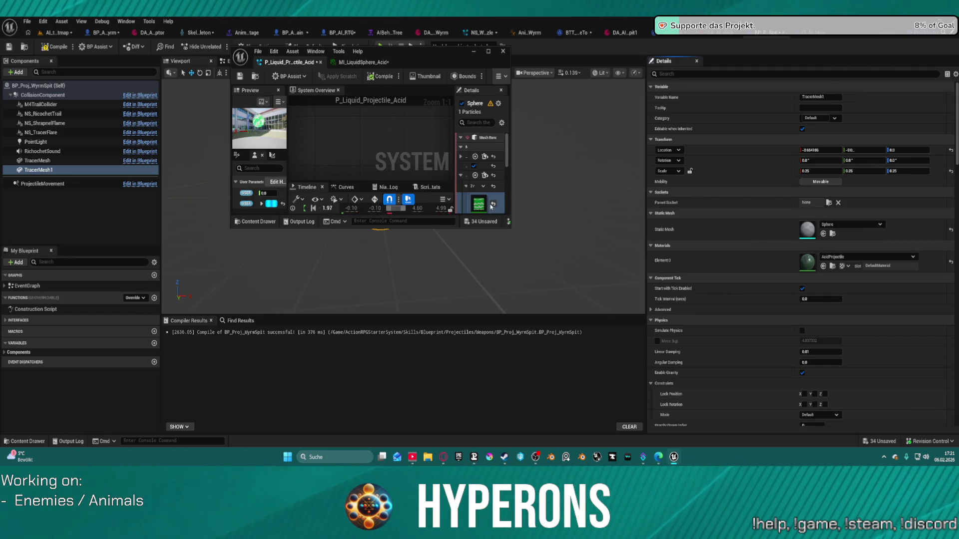
drag(510, 224, 649, 362)
Step: Set the Sphere emitter's override material to AcidProjectile and maximize the Niagara editor
click(620, 209)
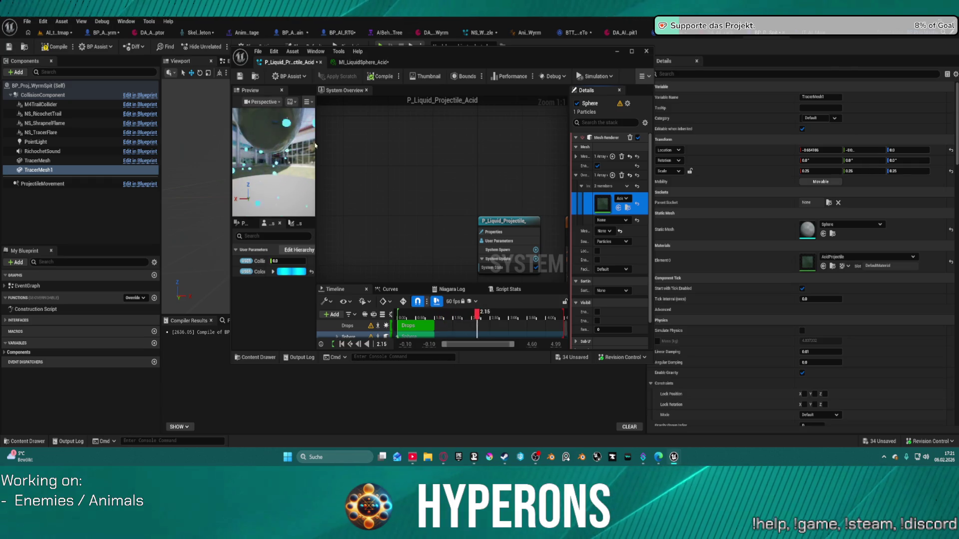
click(516, 229)
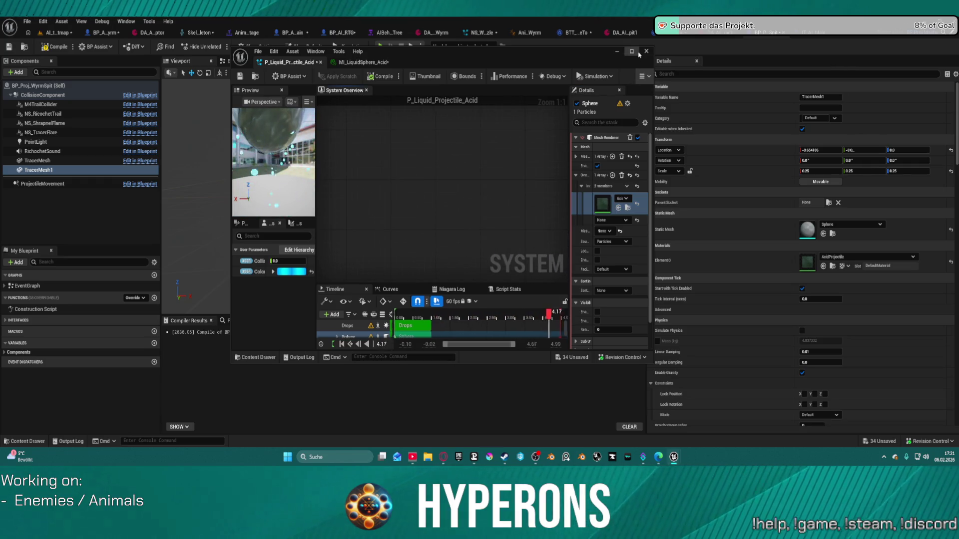
key(super+Up)
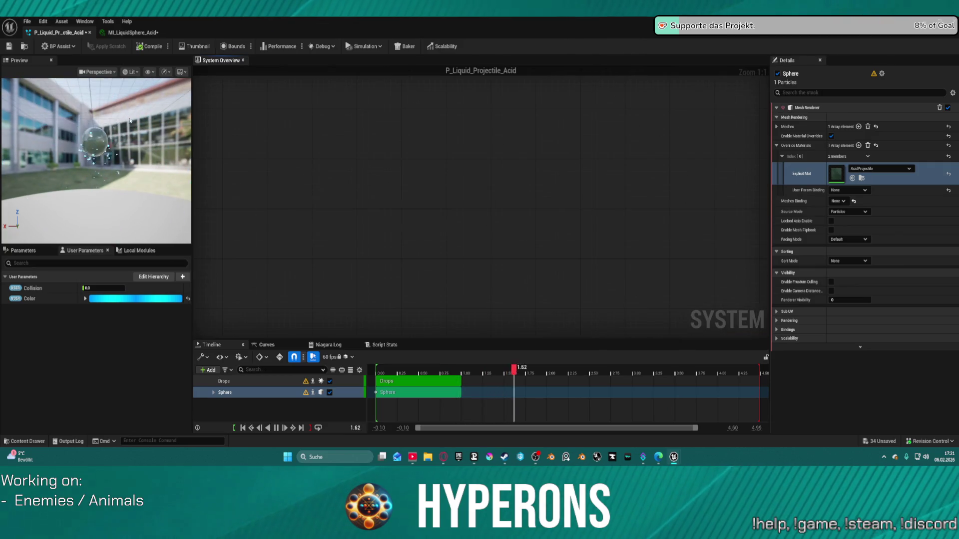
click(95, 159)
Step: Orbit the acid sphere preview and compare the Drops and Sphere emitter settings
mouse_move(68, 171)
mouse_down()
mouse_move(68, 149)
mouse_move(99, 164)
mouse_move(68, 171)
mouse_up()
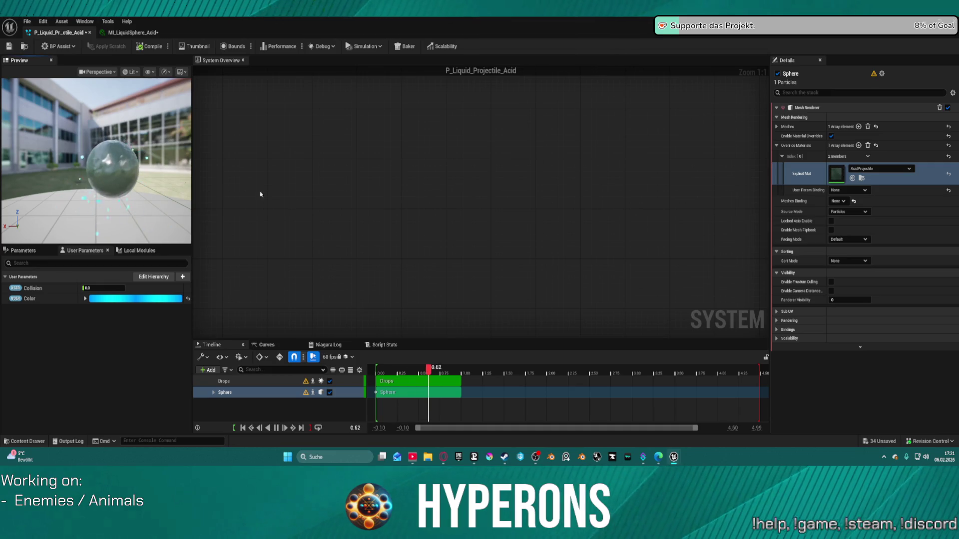
scroll(524, 160, down, 6)
scroll(549, 165, up, 2)
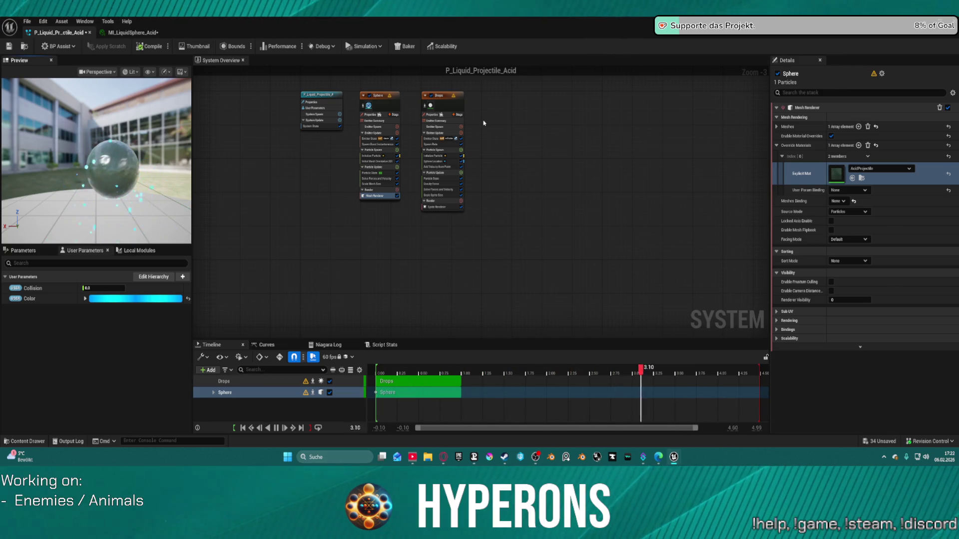
click(439, 122)
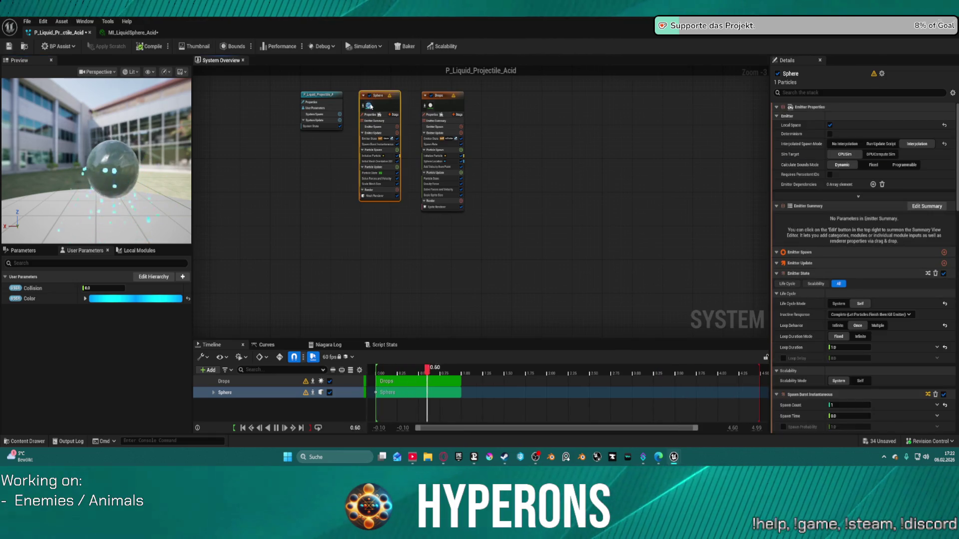
click(372, 107)
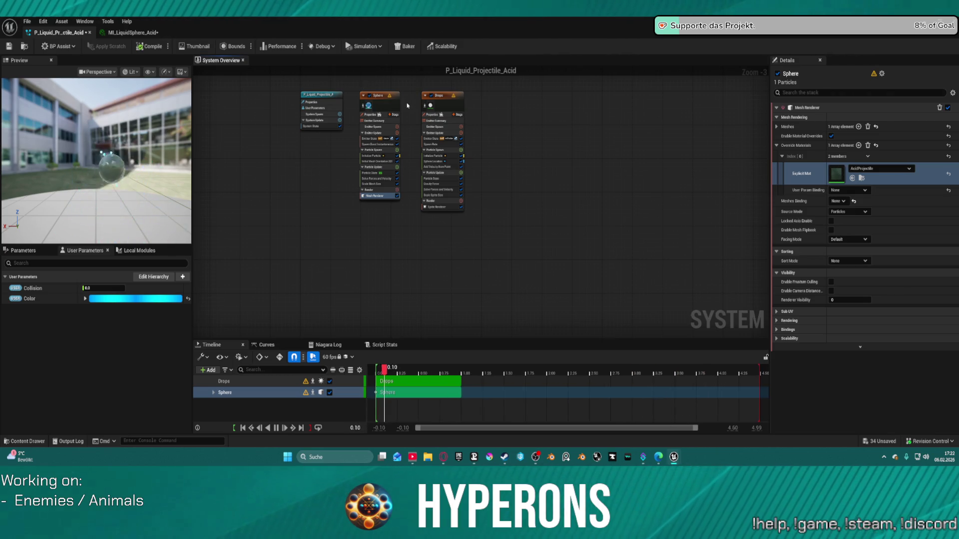
click(391, 106)
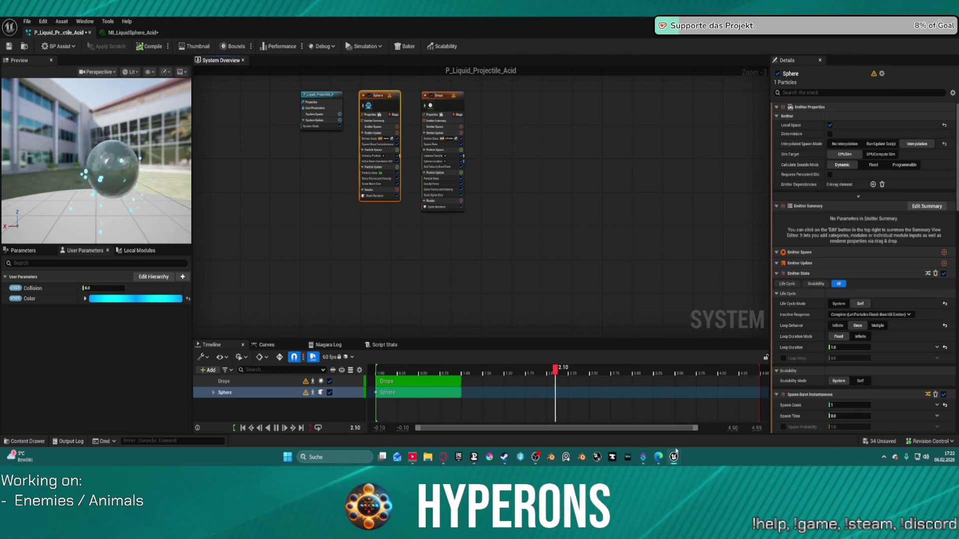
mouse_move(673, 457)
click(660, 427)
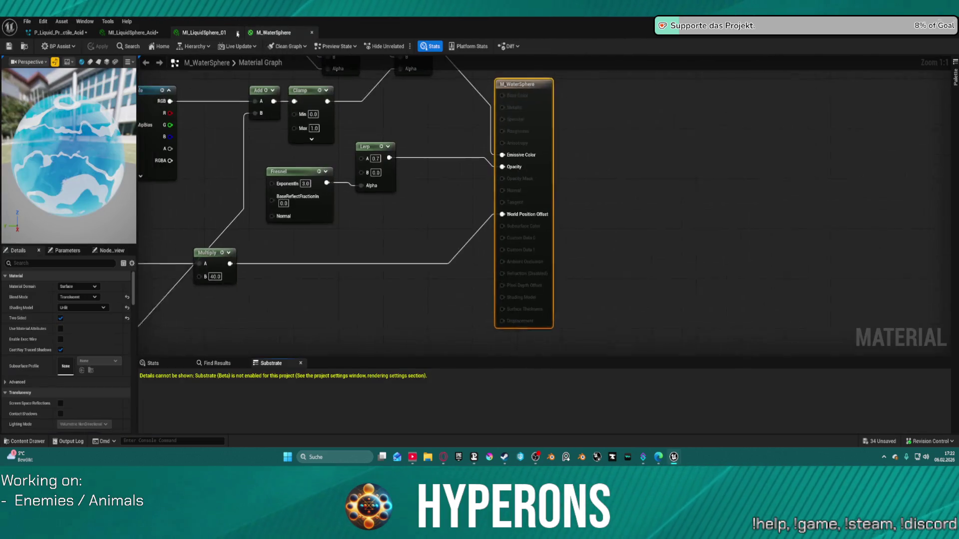
scroll(347, 257, down, 2)
mouse_move(232, 156)
mouse_down()
mouse_move(347, 257)
mouse_move(464, 274)
mouse_move(662, 350)
mouse_up()
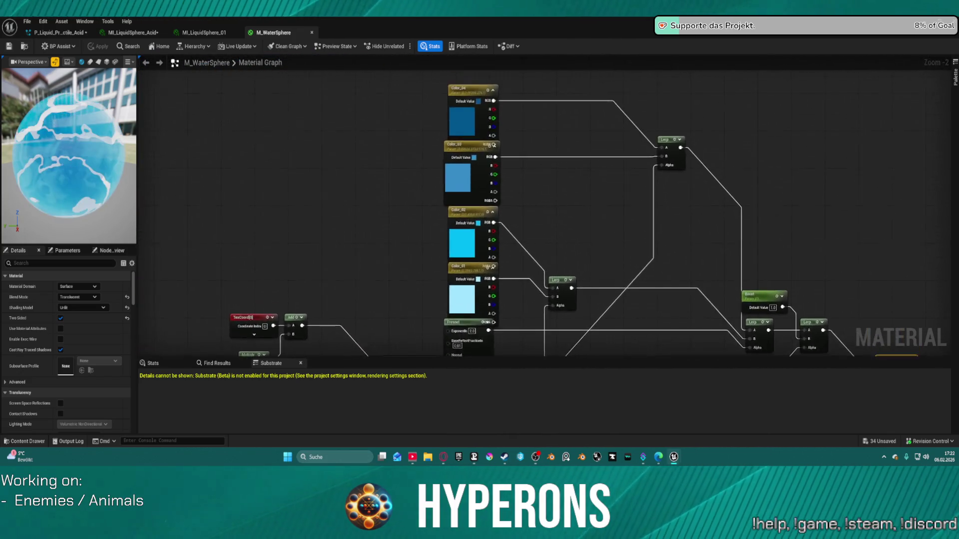
scroll(539, 187, down, 1)
scroll(539, 186, down, 1)
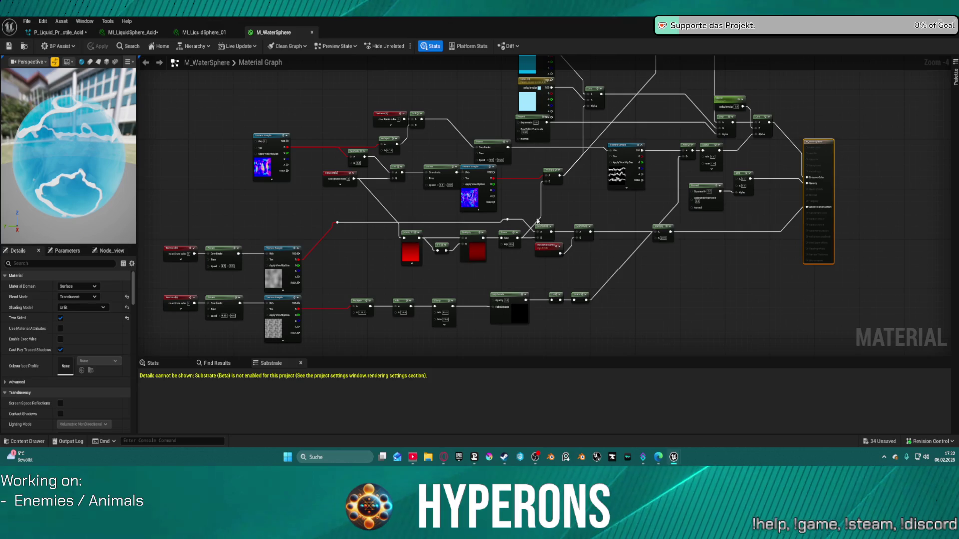
scroll(357, 253, up, 2)
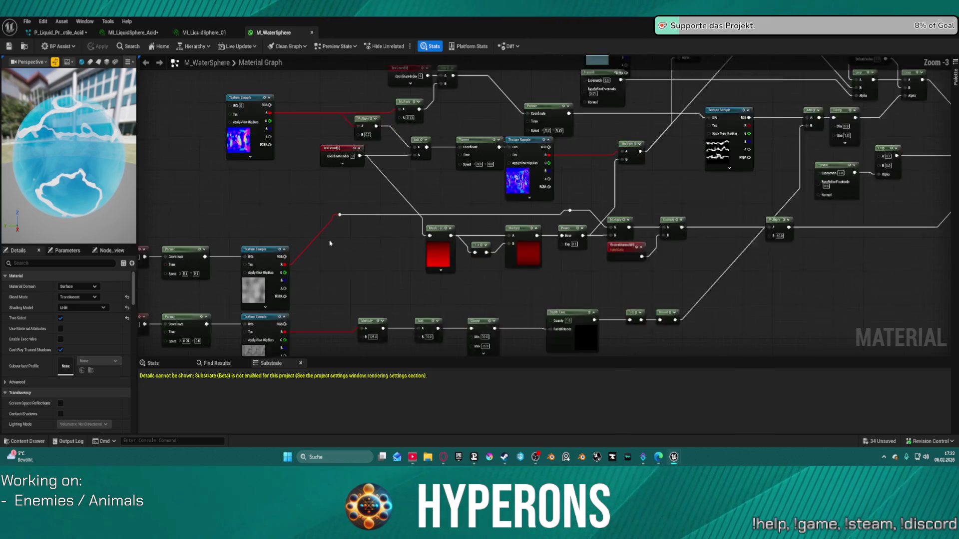
drag(357, 253, 140, 209)
mouse_move(463, 197)
mouse_down()
mouse_move(442, 201)
mouse_move(699, 229)
mouse_up()
mouse_move(623, 301)
mouse_down()
mouse_move(728, 303)
mouse_move(871, 250)
mouse_up()
drag(249, 182, 343, 181)
mouse_move(201, 177)
mouse_down()
mouse_move(724, 260)
mouse_move(944, 258)
mouse_move(923, 265)
mouse_up()
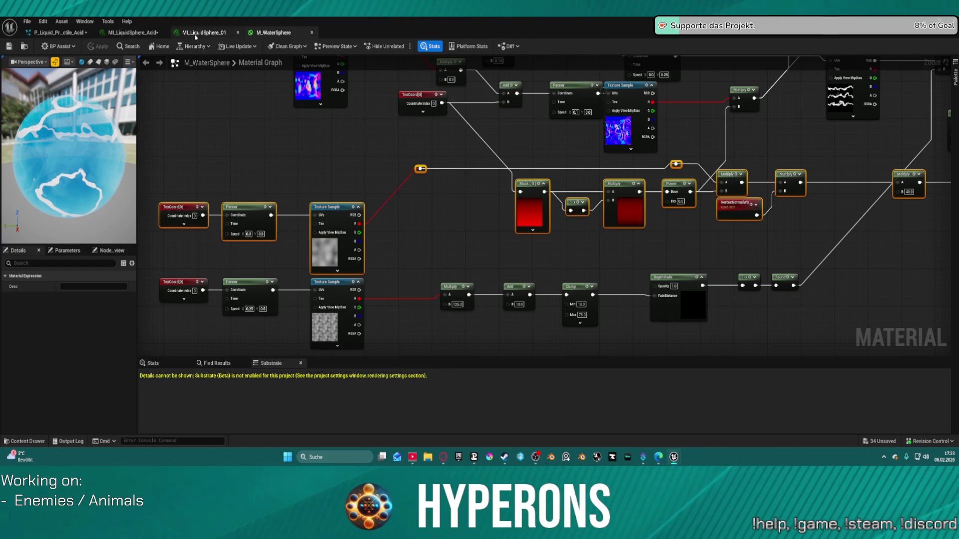
click(134, 34)
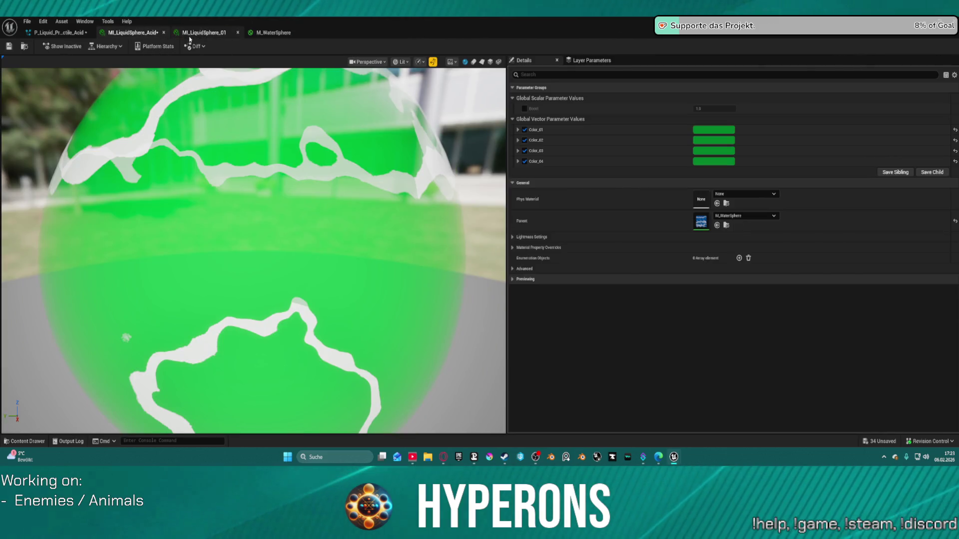
Step: Close the MI_LiquidSphere_Acid and MI_LiquidSphere_01 instances and go back to P_Liquid_Projectile_Acid
middle_click(117, 33)
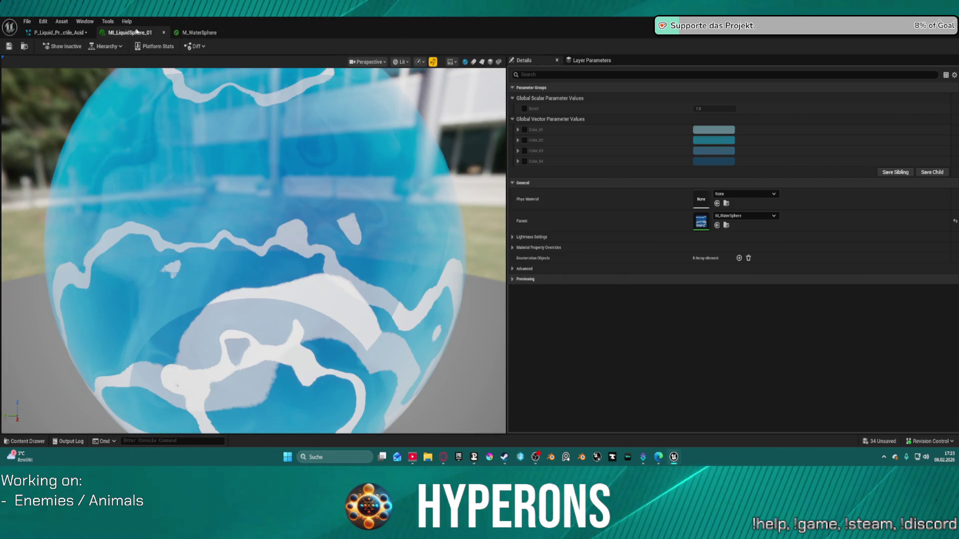
middle_click(142, 34)
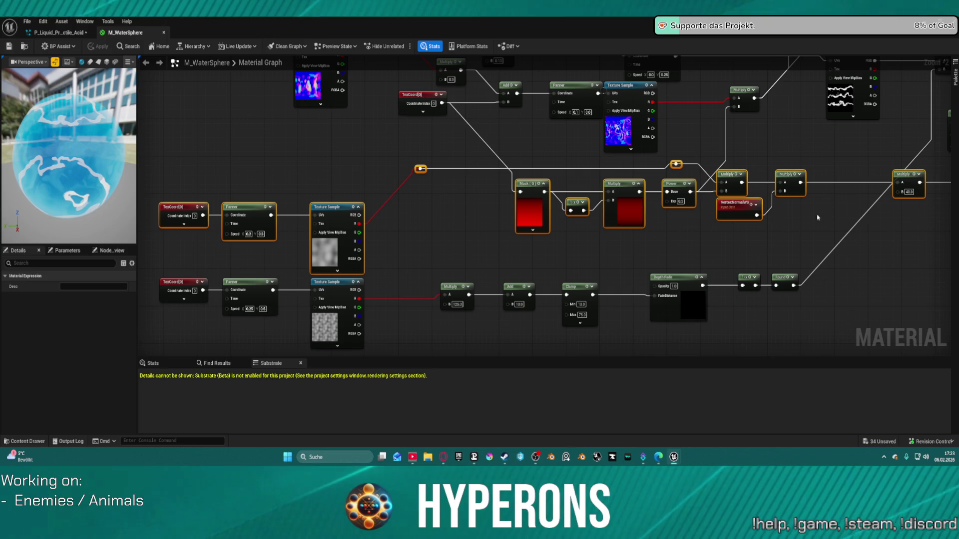
drag(405, 153, 463, 192)
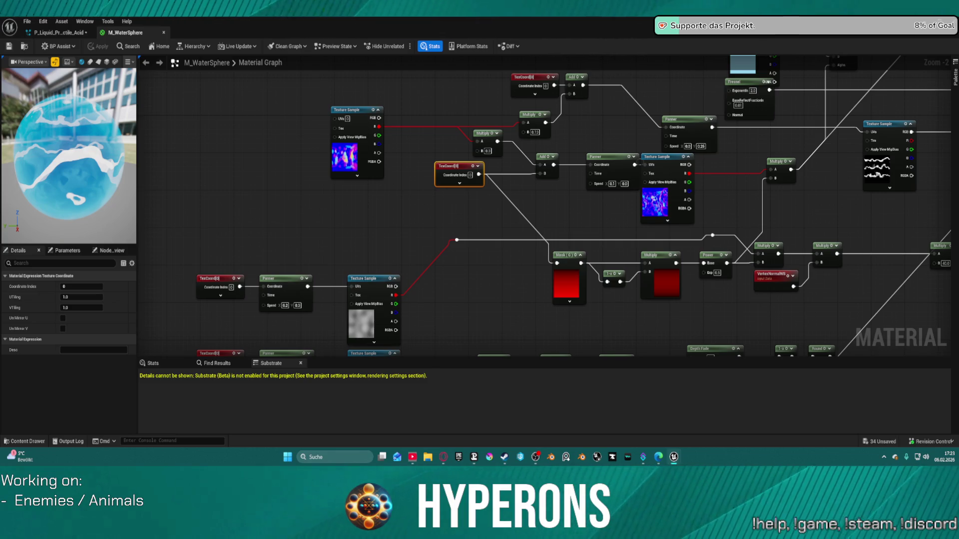
click(65, 32)
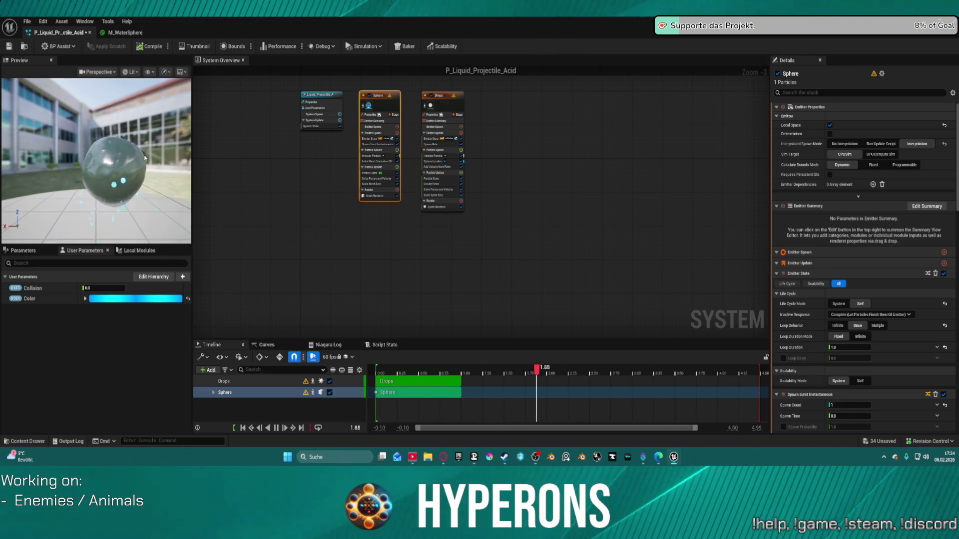
Step: Orbit the preview and select the Drops emitter's Sprite Renderer to show its M_Drops material
click(134, 149)
drag(153, 160, 130, 161)
scroll(522, 141, up, 1)
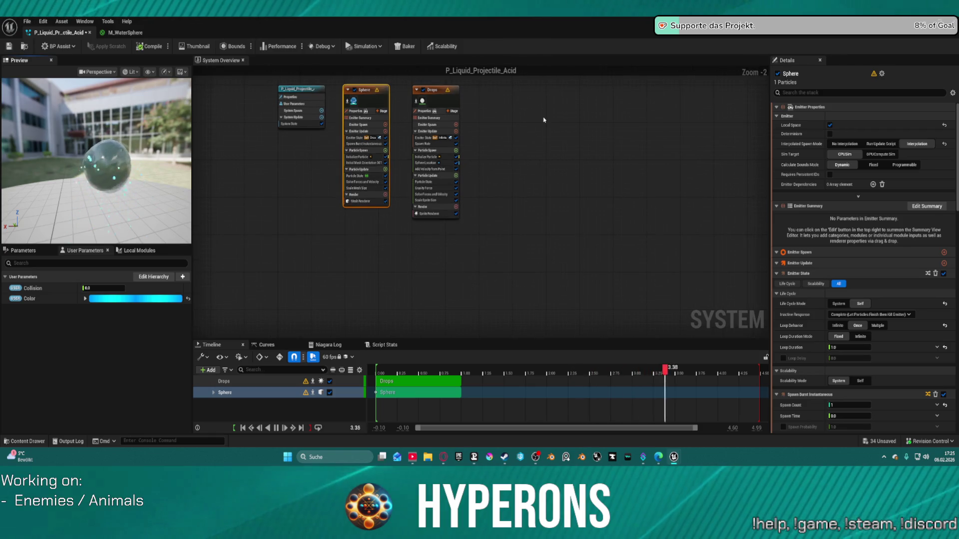
scroll(519, 70, up, 2)
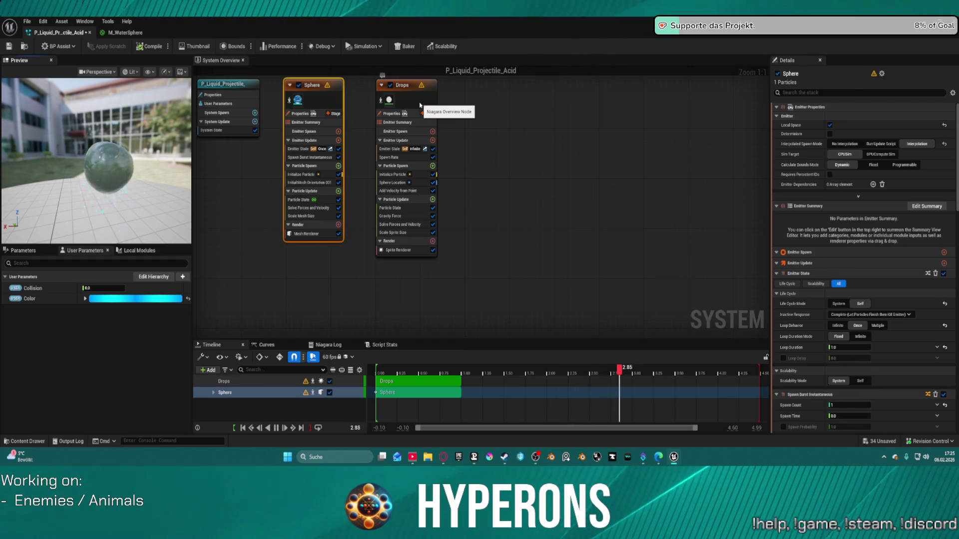
mouse_move(392, 101)
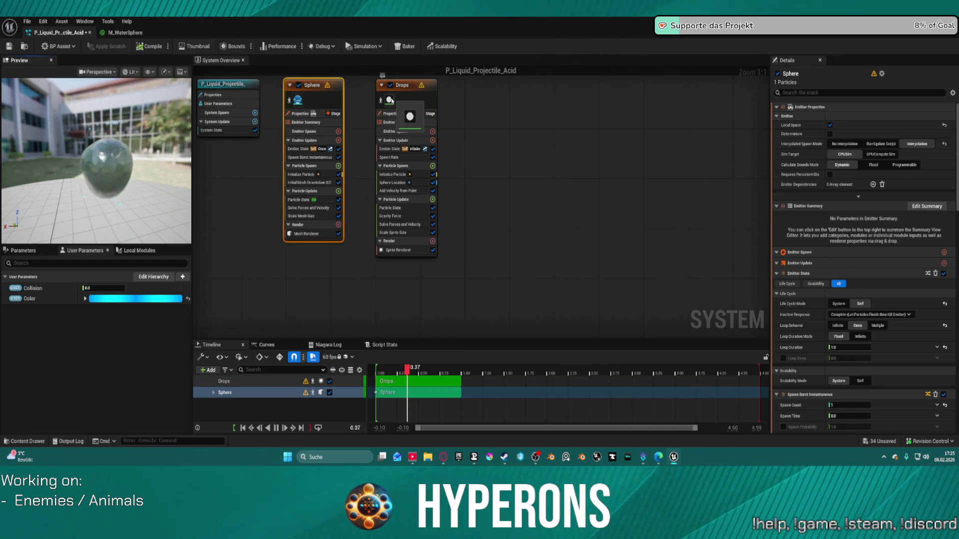
click(398, 250)
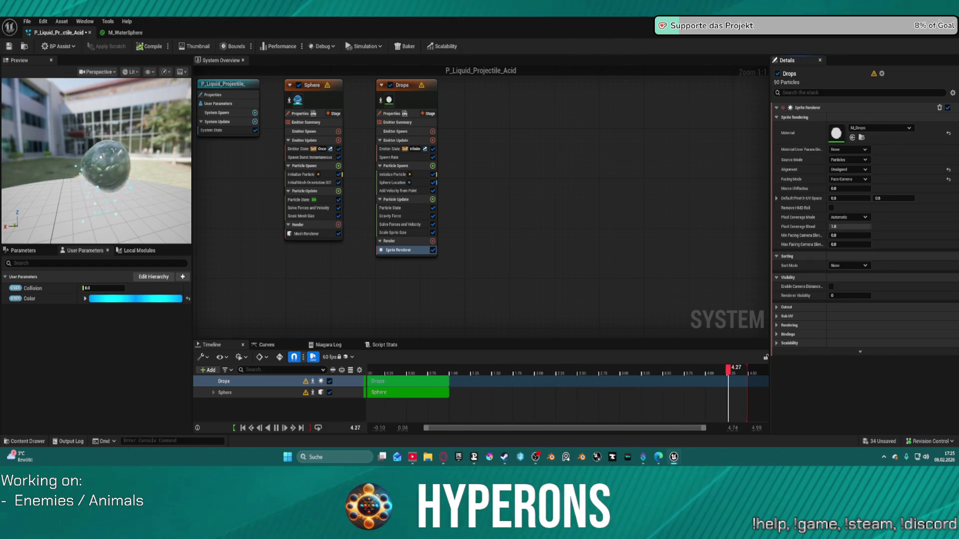
Step: Try M_Blood_Splash on the drops, then delete the Drops emitter and save the system
click(852, 138)
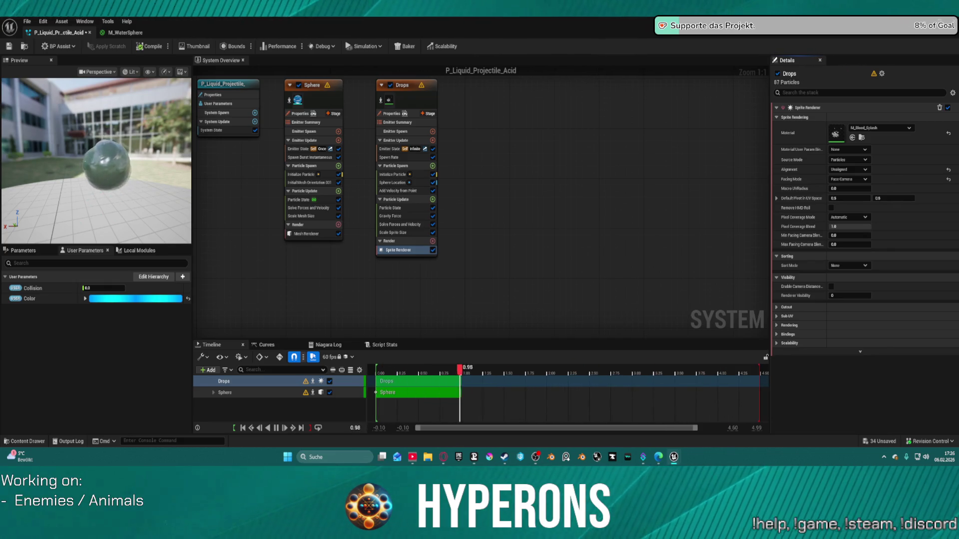
click(410, 98)
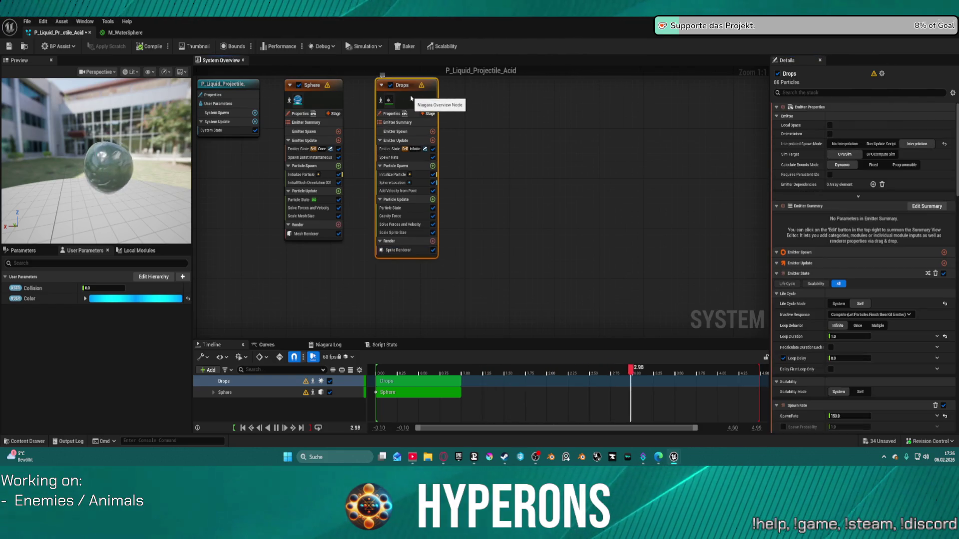
key(Delete)
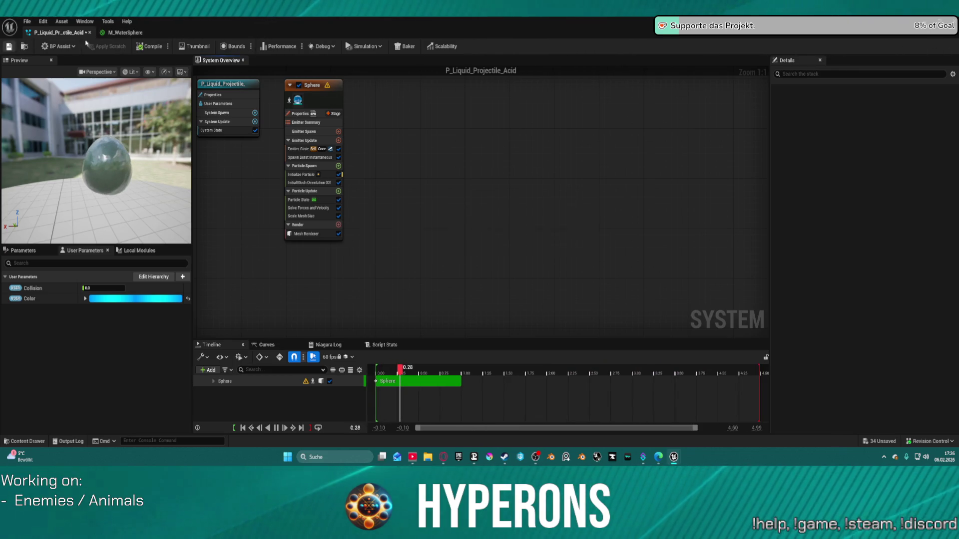
key(ctrl+s)
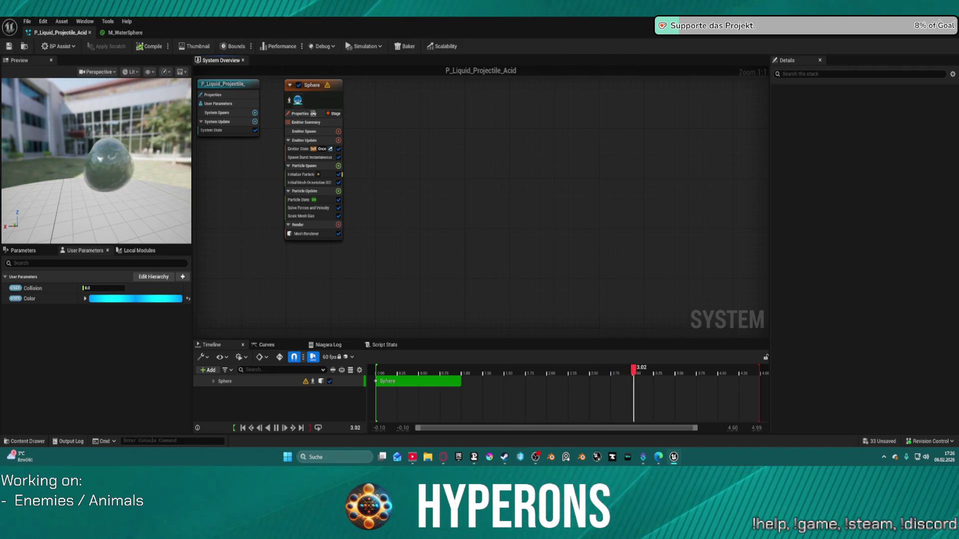
key(alt+Tab)
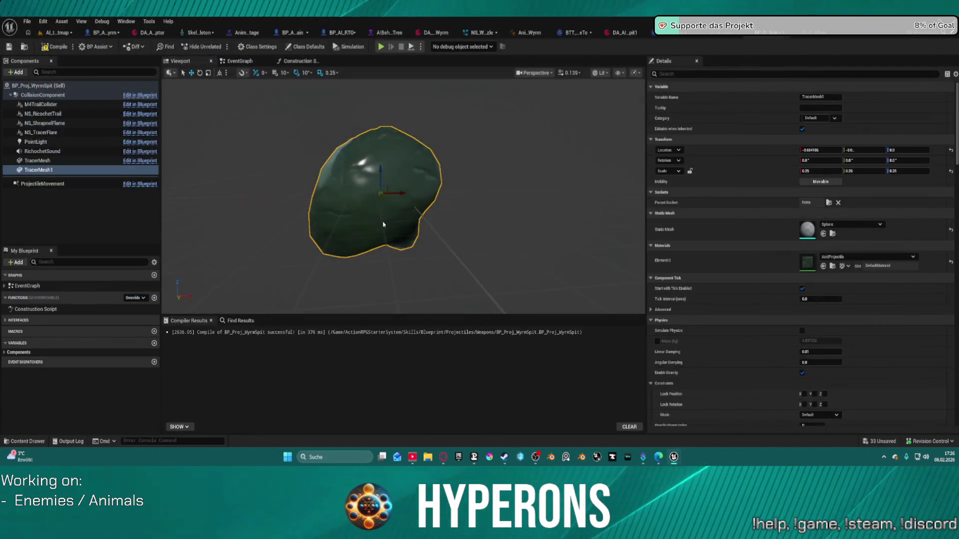
Step: Delete TracerMesh1 and make NS_TracerFlare play P_Liquid_Projectile_Acid, moved forward along X
right_click(42, 170)
key(Delete)
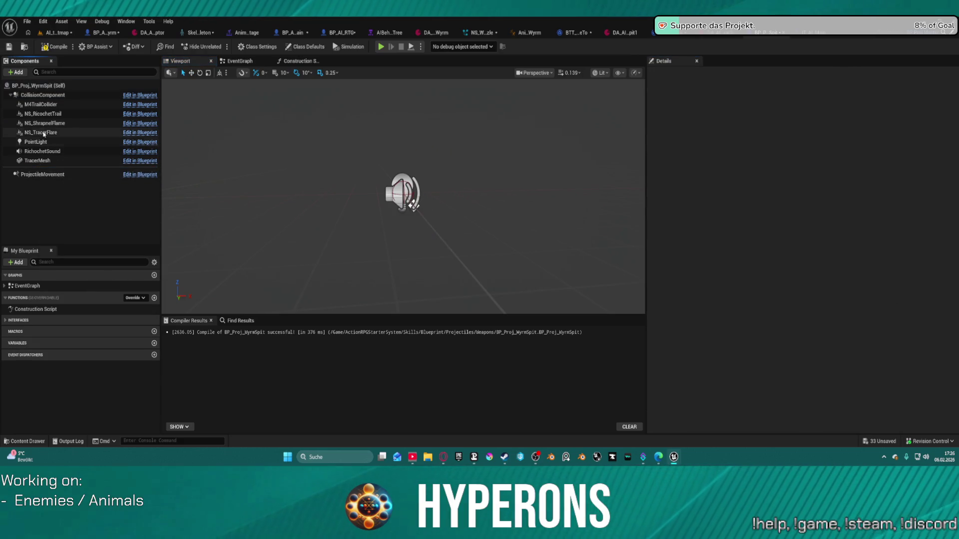
click(40, 132)
click(823, 223)
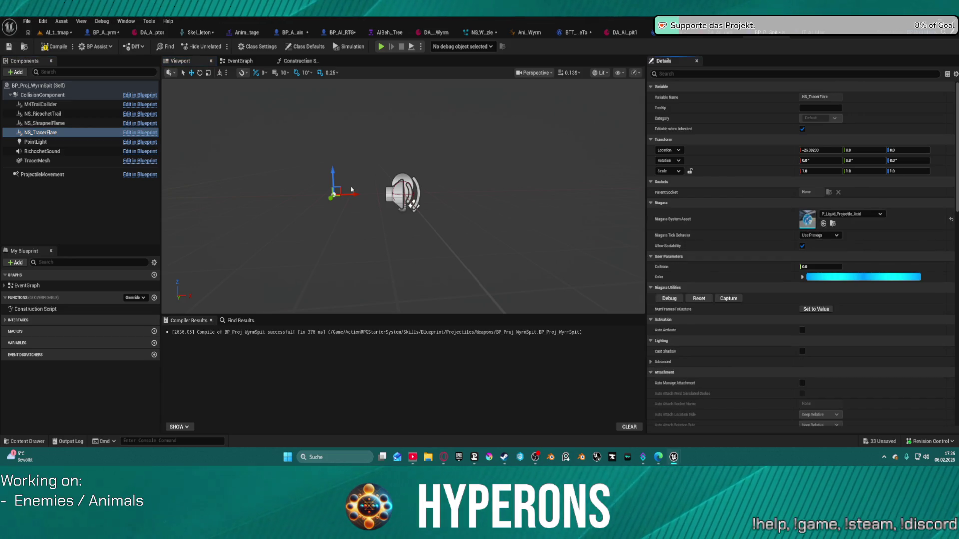
drag(357, 194, 407, 194)
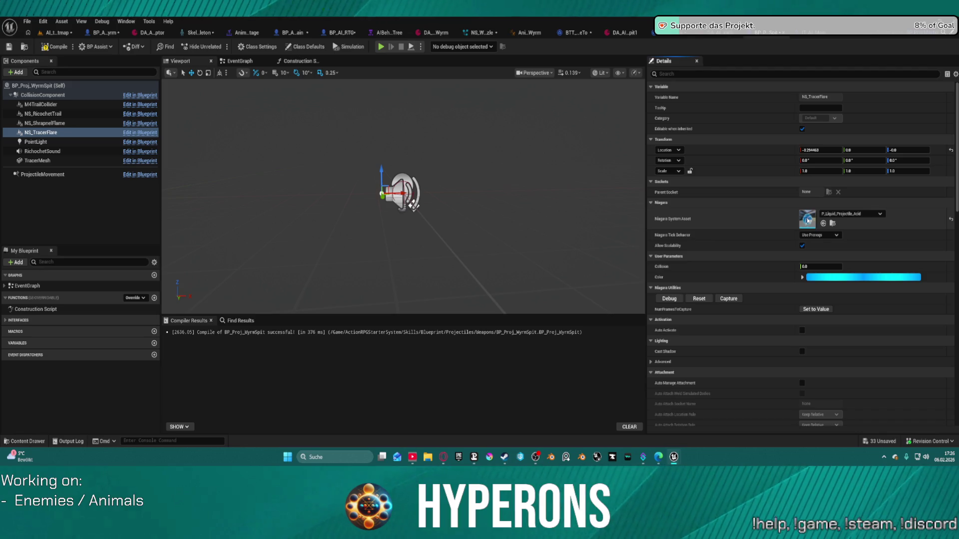
Step: Delete the Collision and Color user parameters from P_Liquid_Projectile_Acid and return to AI_testmap
double_click(808, 220)
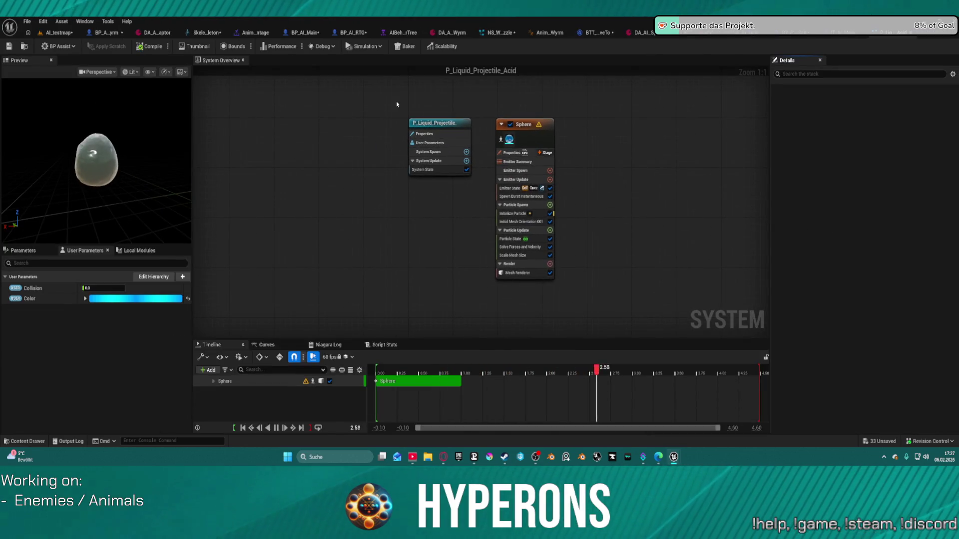
right_click(50, 296)
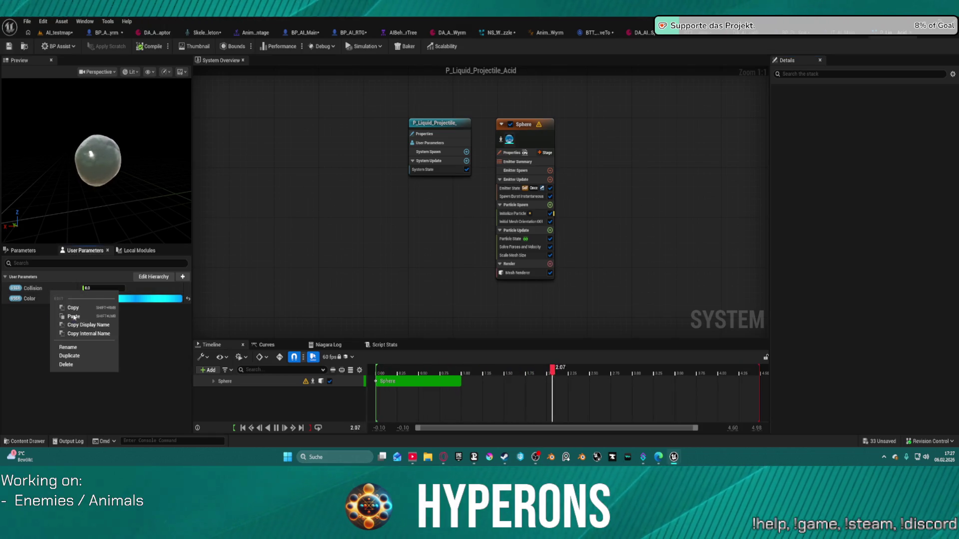
click(66, 364)
right_click(48, 290)
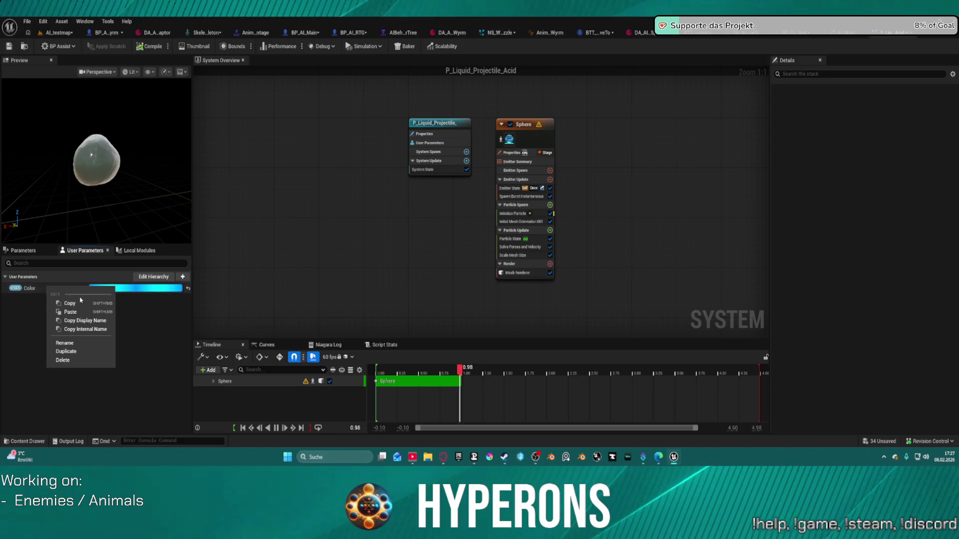
click(64, 360)
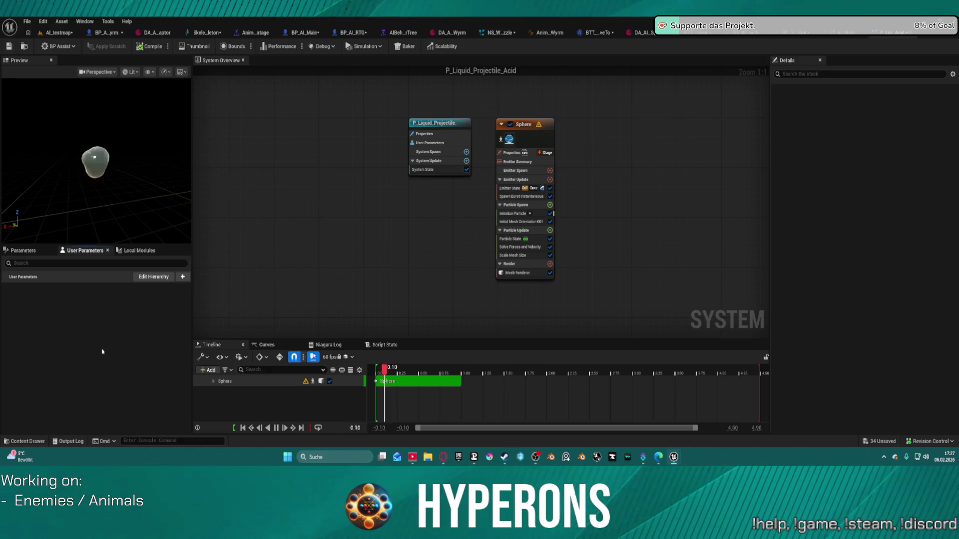
click(59, 33)
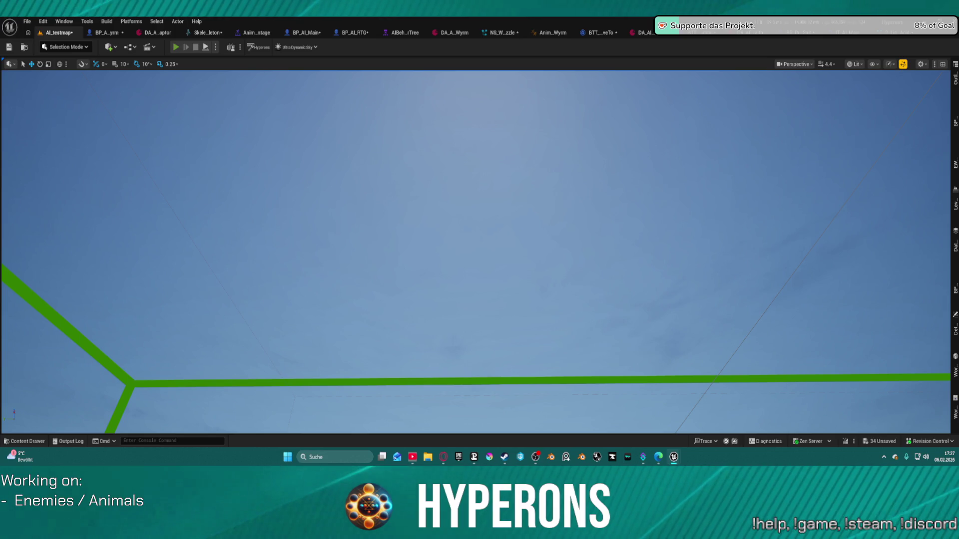
key(alt+p)
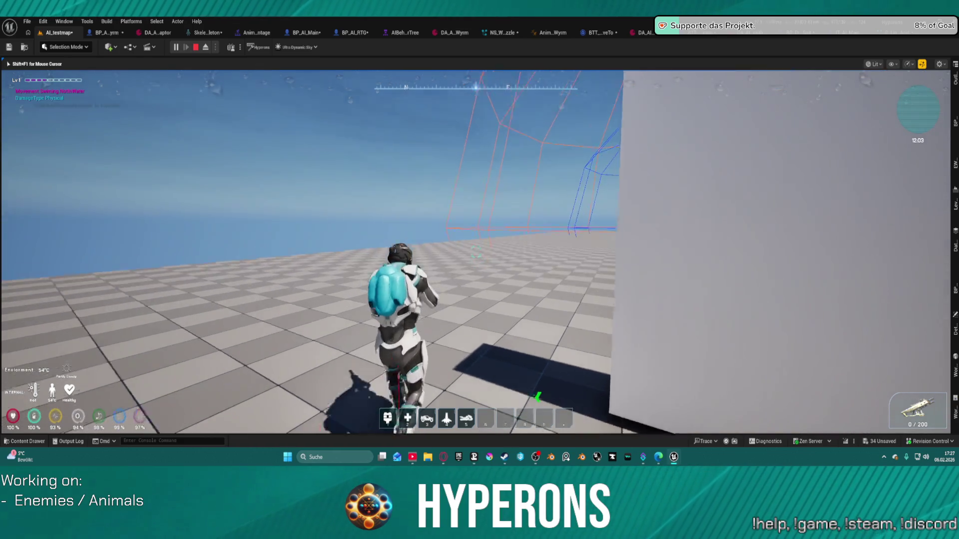
key(w)
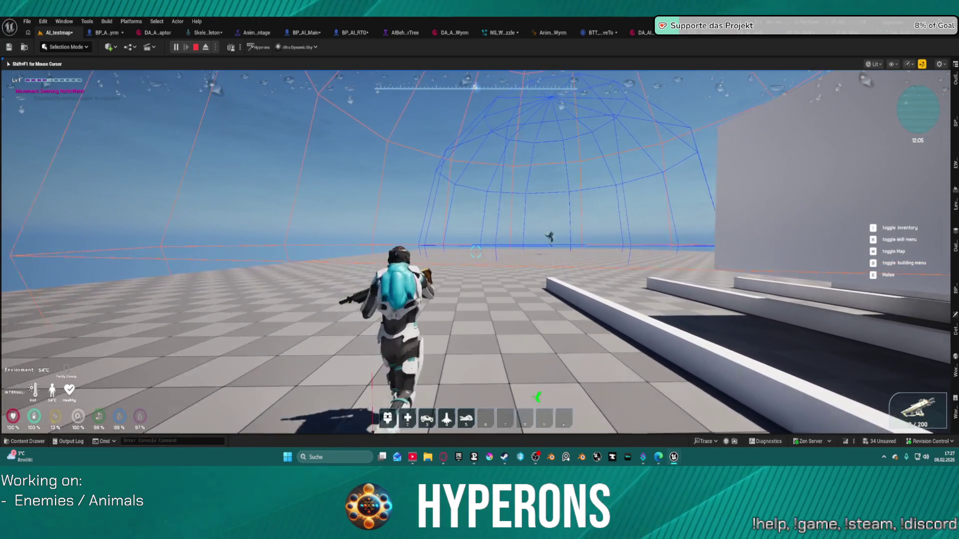
key(space)
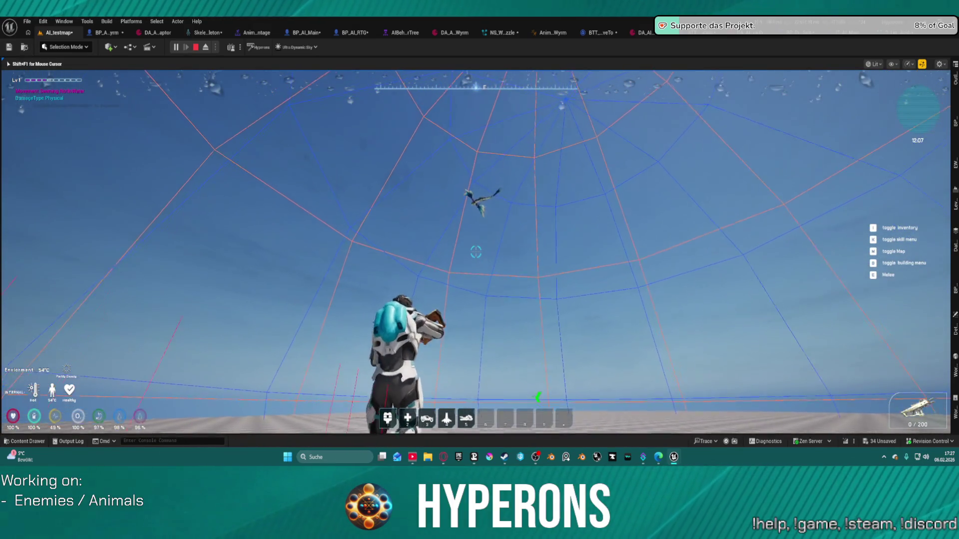
key(space)
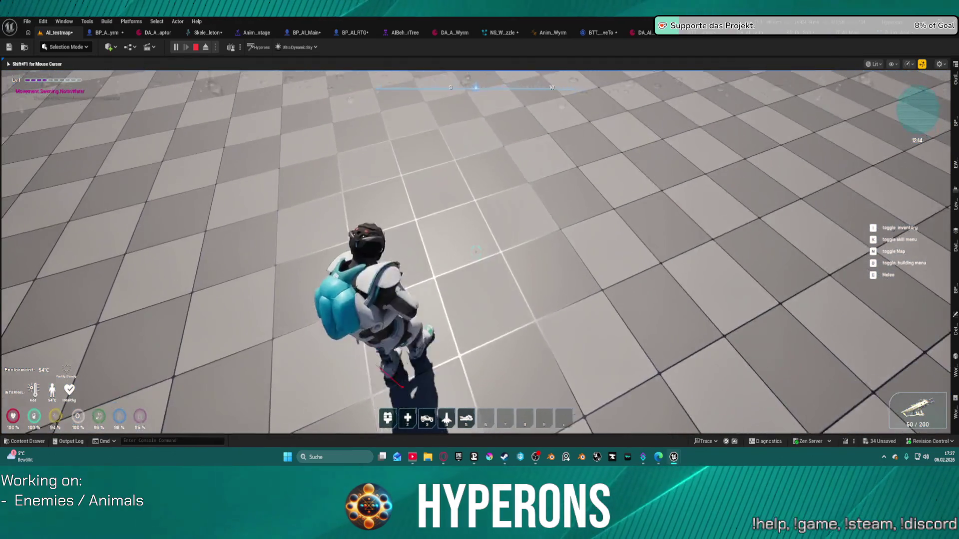
key(space)
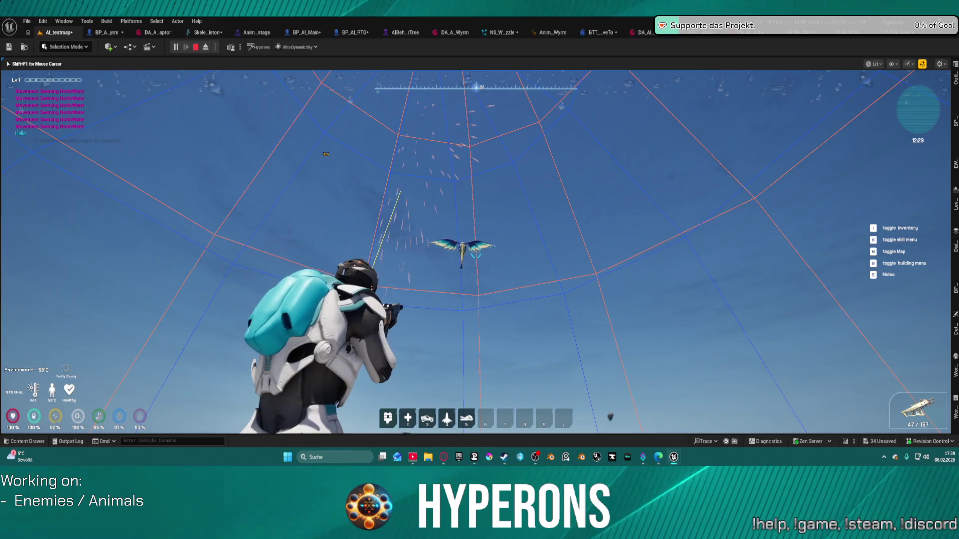
click(475, 254)
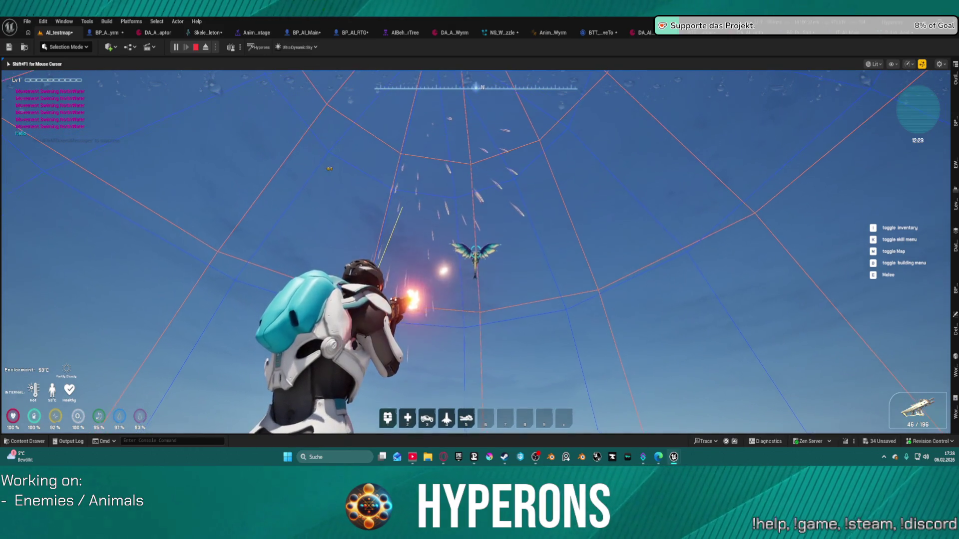
click(475, 253)
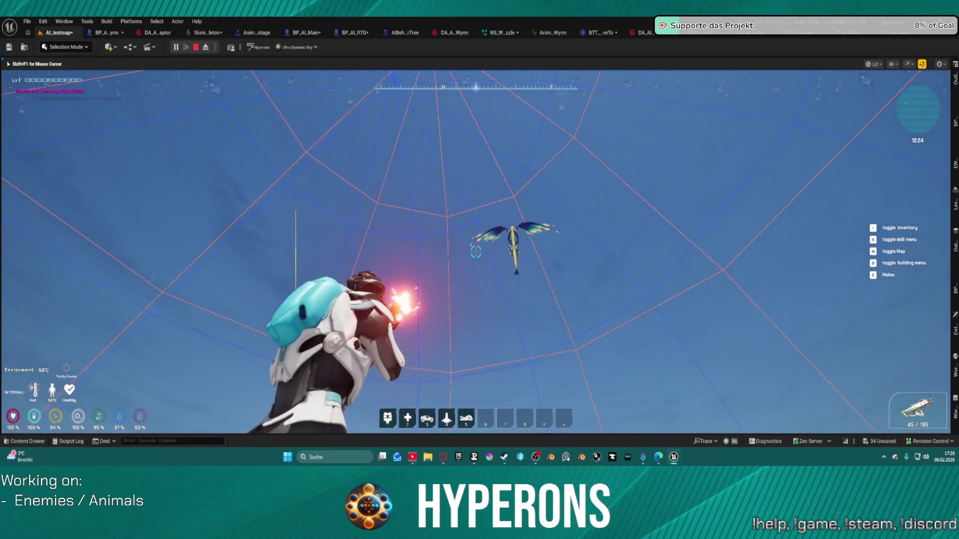
key(shift+F1)
key(Escape)
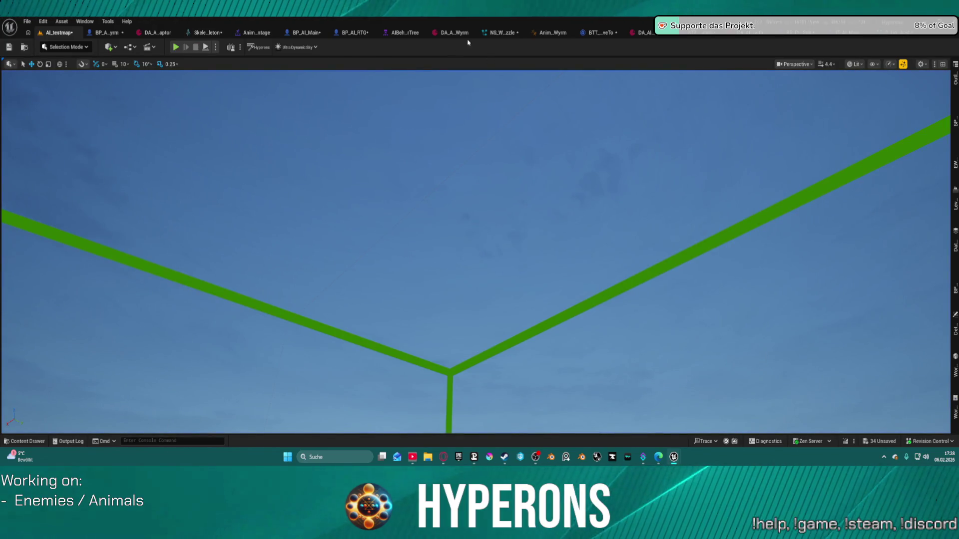
Step: In BP_Proj_WyrmSpit, set NS_TracerFlare's Scale X, Y and Z to 0.25
click(859, 37)
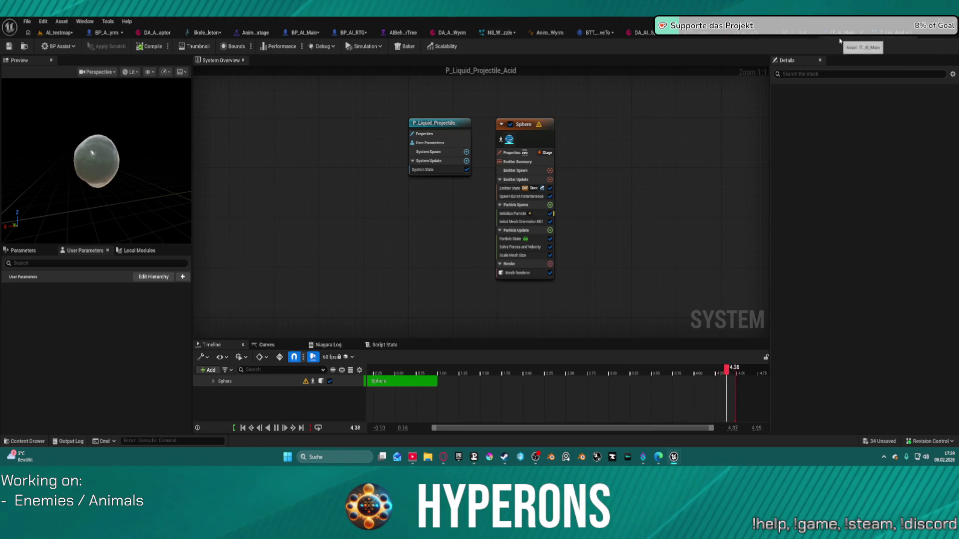
click(789, 34)
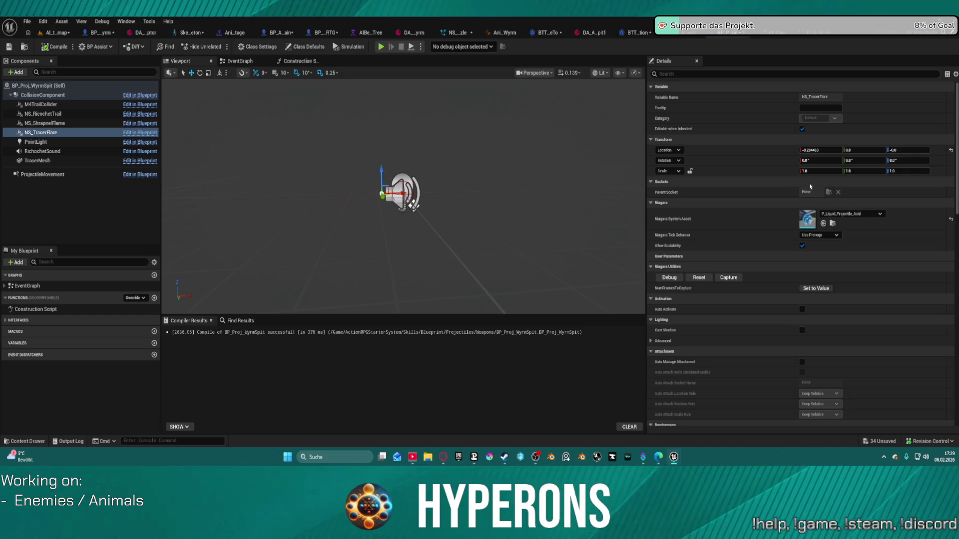
drag(808, 171, 817, 171)
text(1)
key(Return)
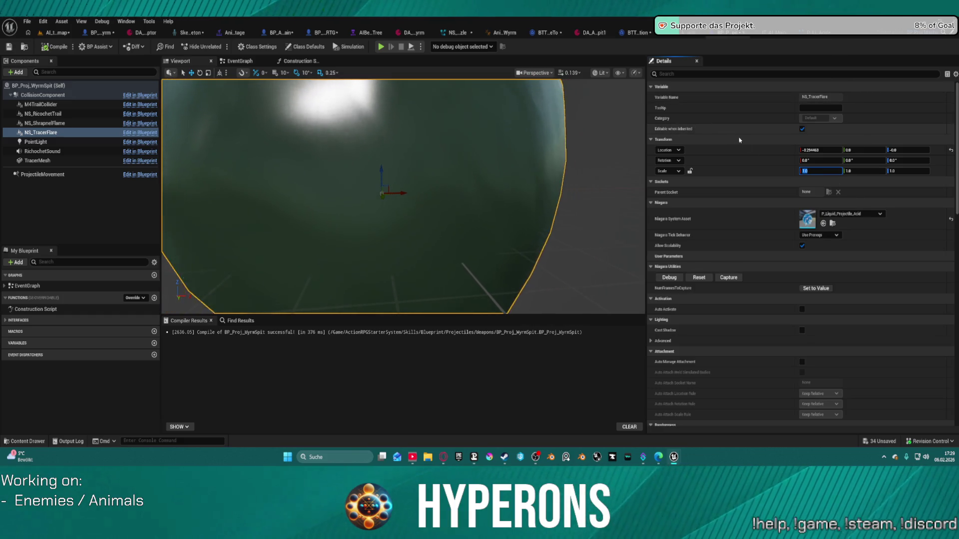
key(BackSpace)
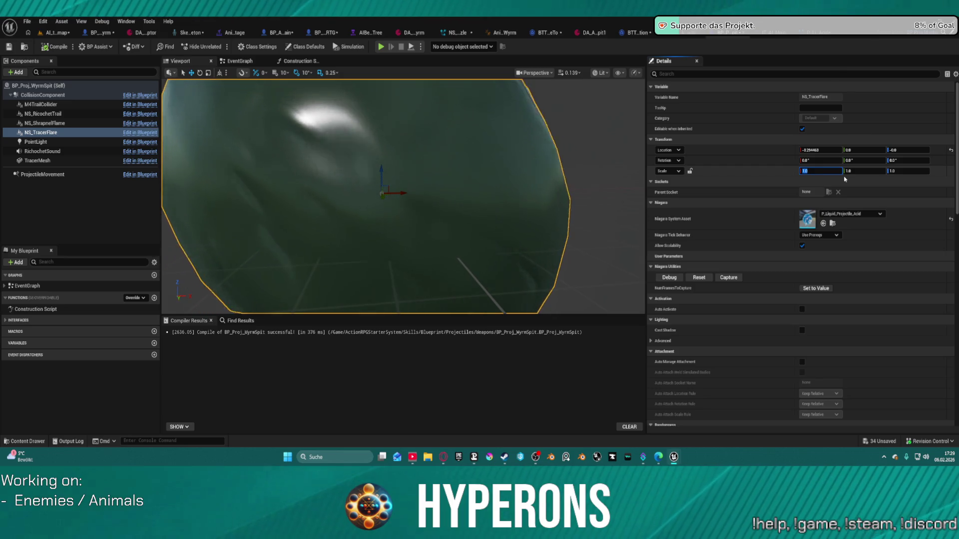
text(0.25)
key(Return)
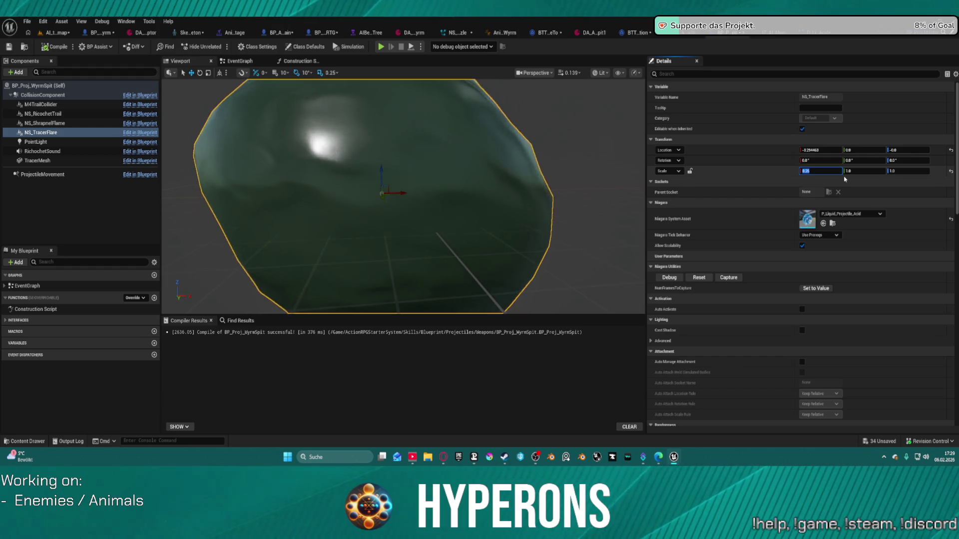
click(864, 171)
text(0.25)
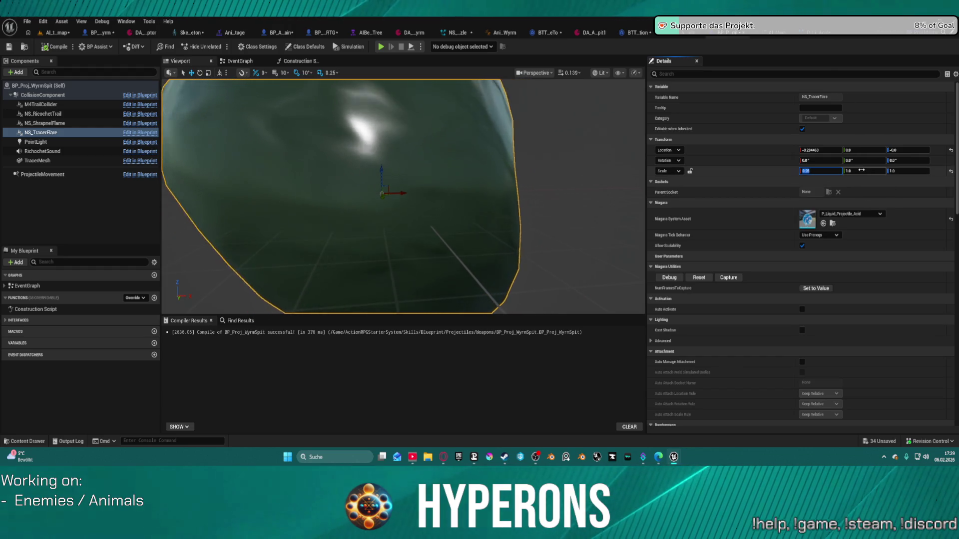
click(905, 171)
text(0.25)
key(Return)
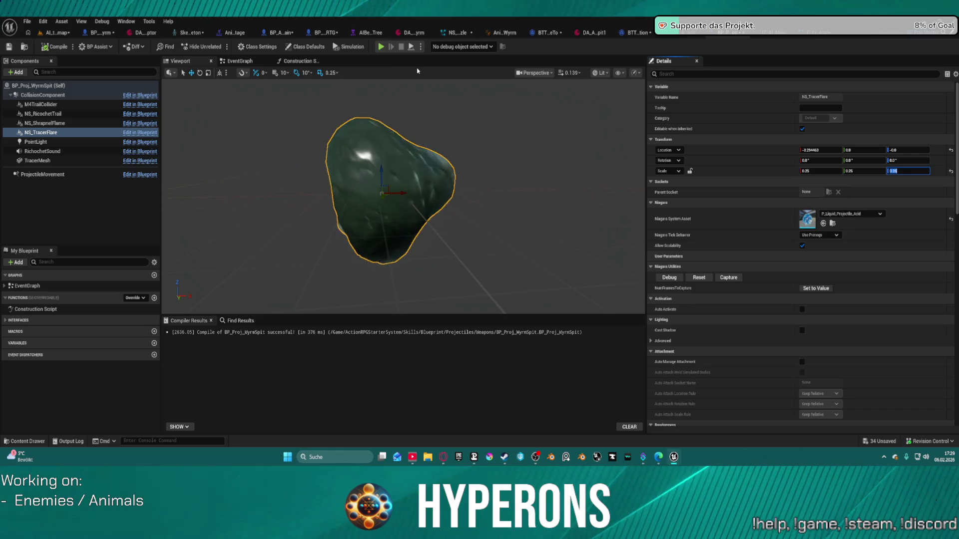
click(309, 48)
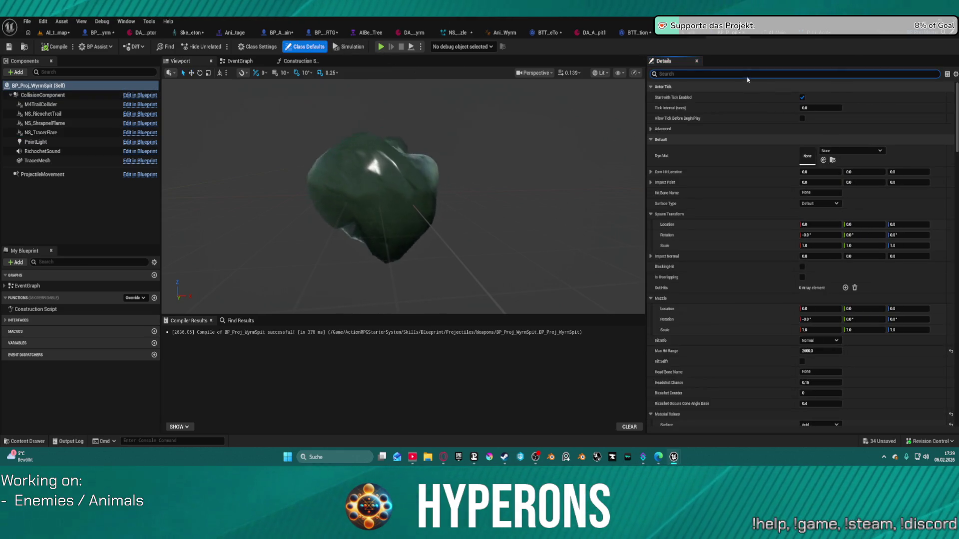
click(794, 74)
Step: Inspect the NS_TracerFlare and CollisionComponent properties of the projectile
text(tira)
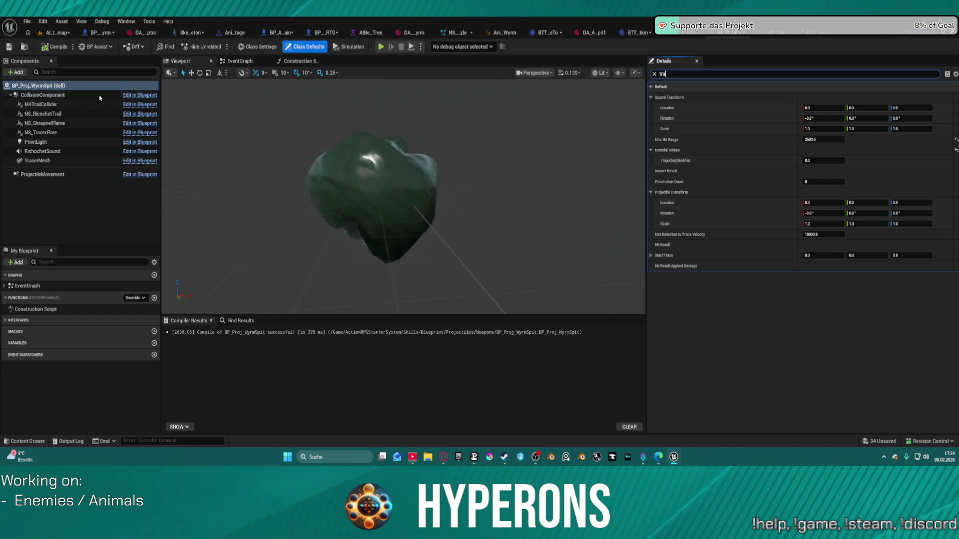
click(68, 134)
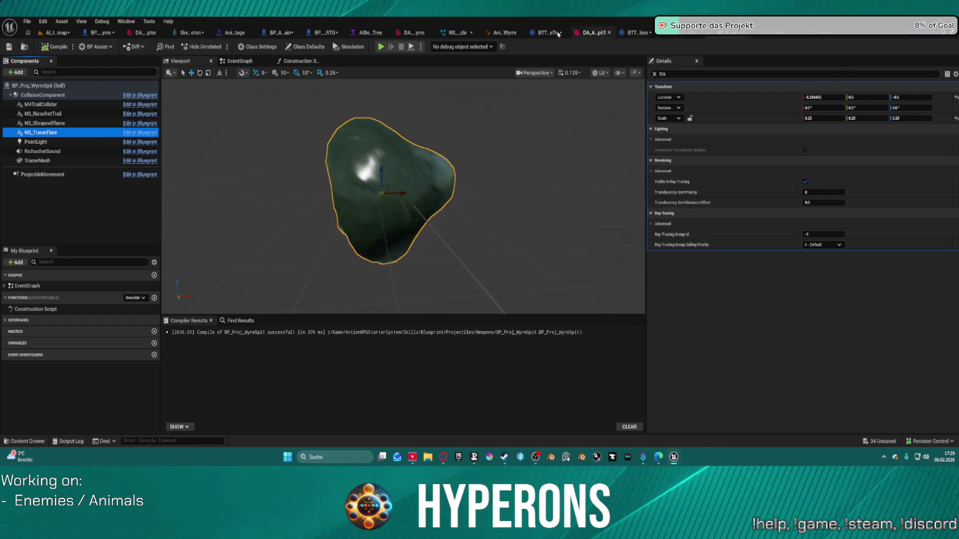
click(683, 75)
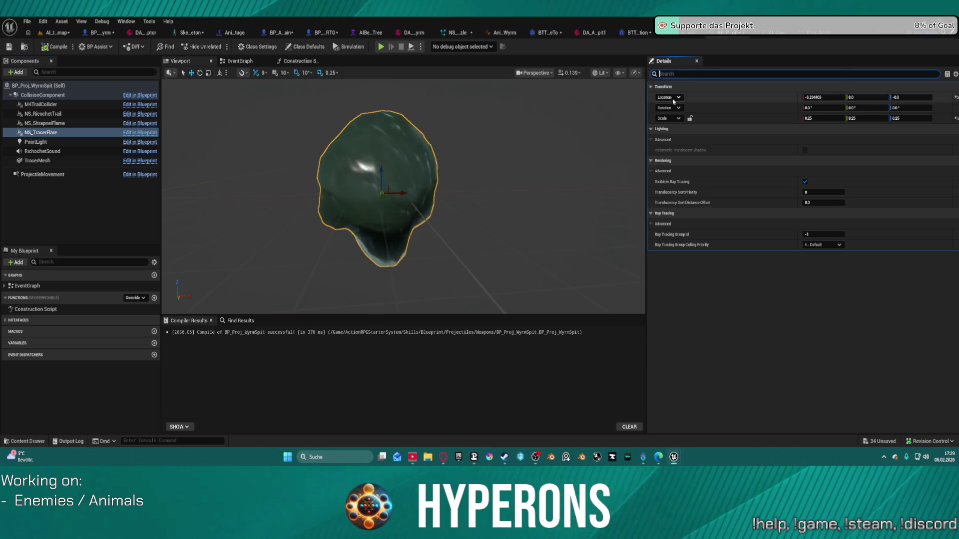
click(500, 106)
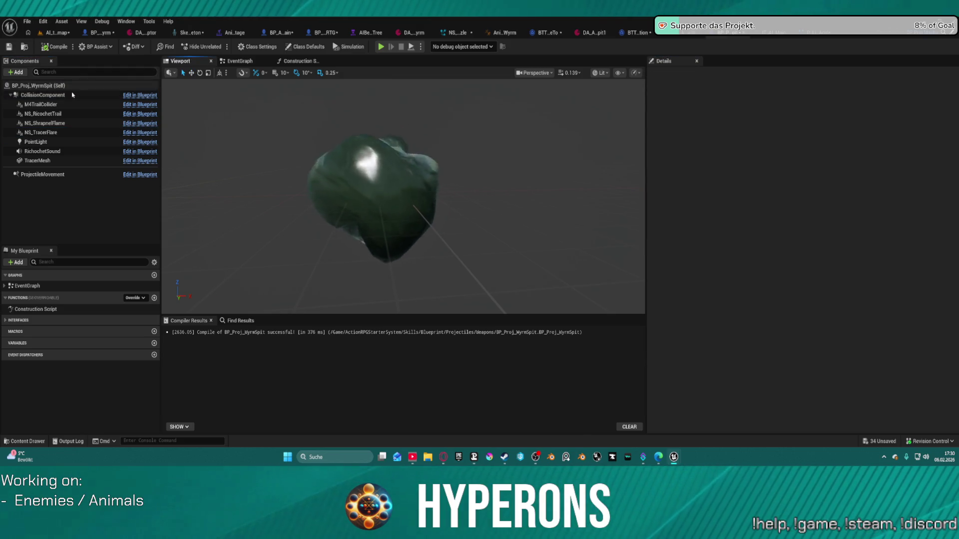
click(45, 95)
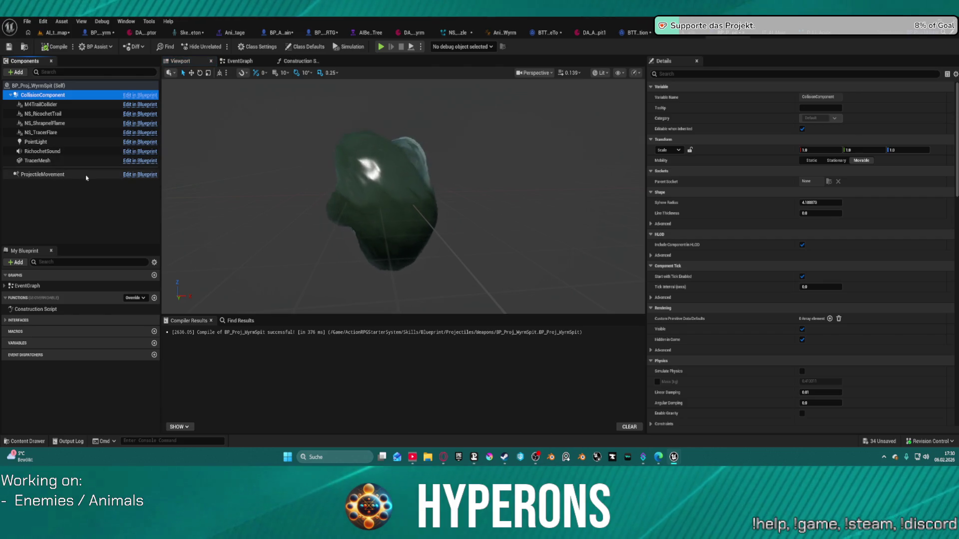
Step: Set the Class Defaults Muzzle Velocity to 300.0, compile, and reselect NS_TracerFlare
click(307, 48)
scroll(846, 315, down, 10)
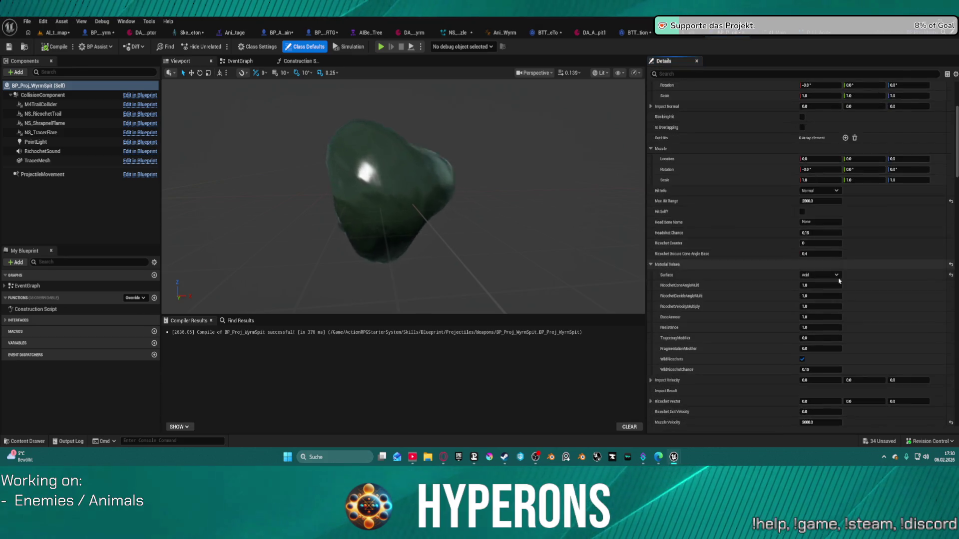
scroll(839, 299, down, 3)
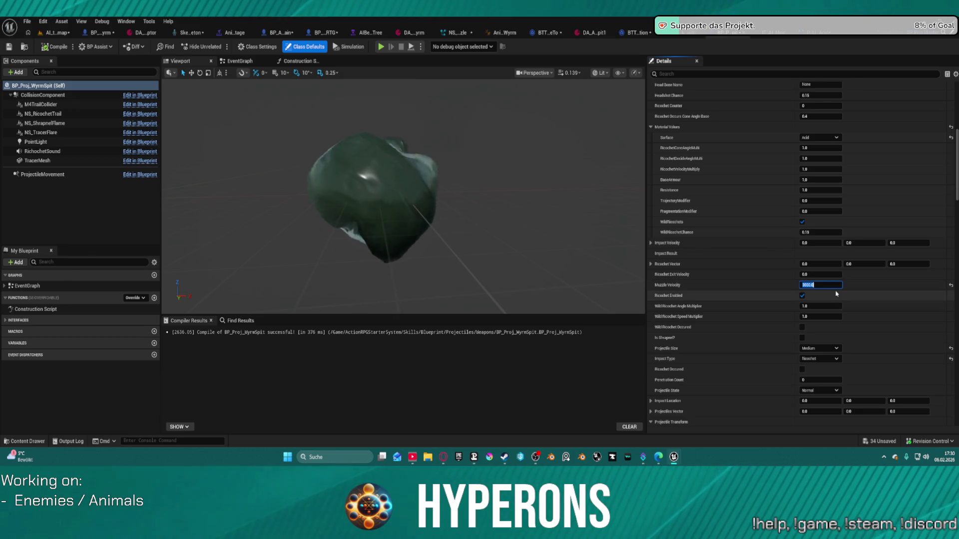
text(300)
key(Return)
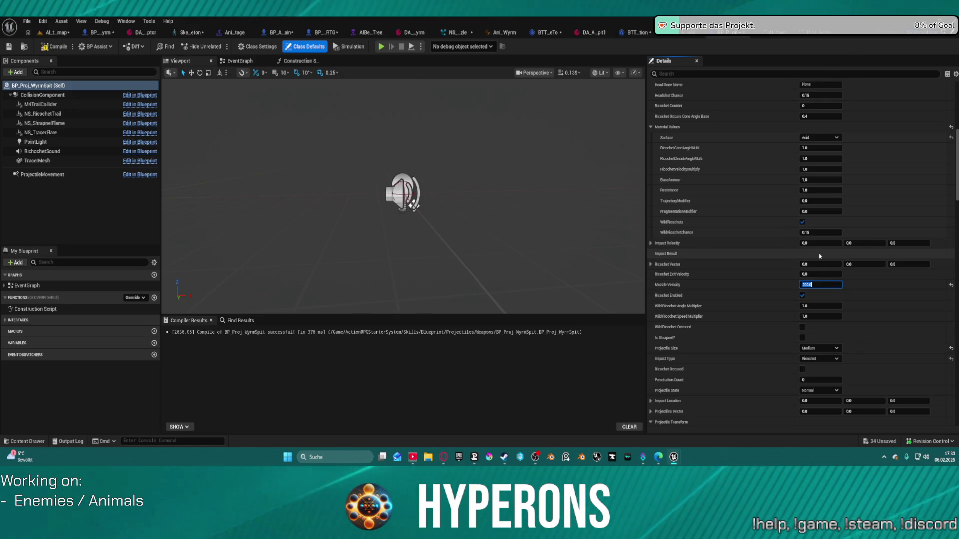
click(59, 47)
click(61, 47)
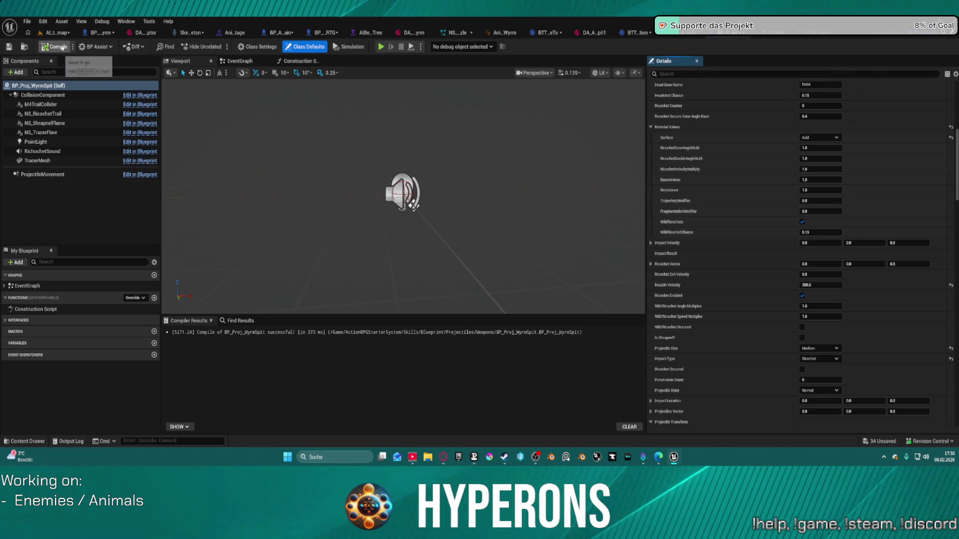
click(45, 132)
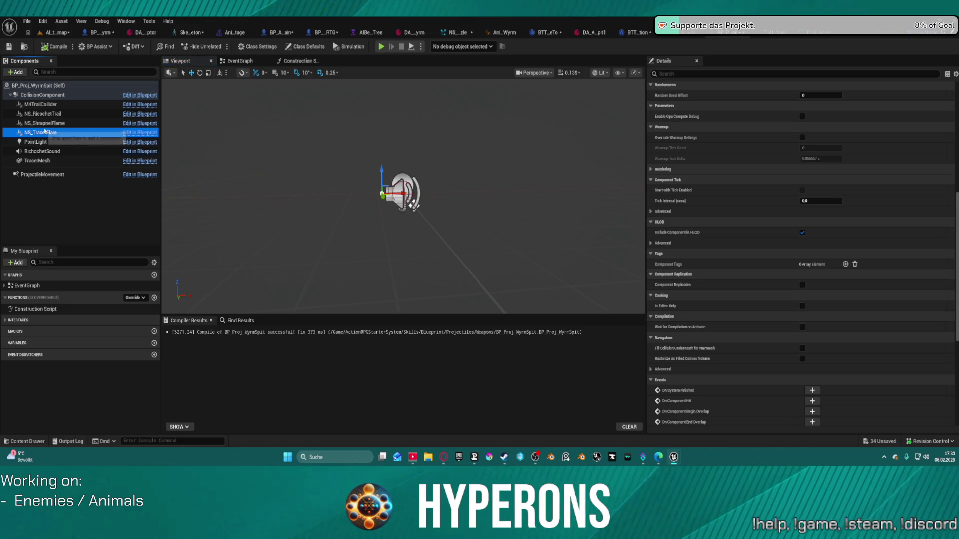
drag(403, 192, 401, 191)
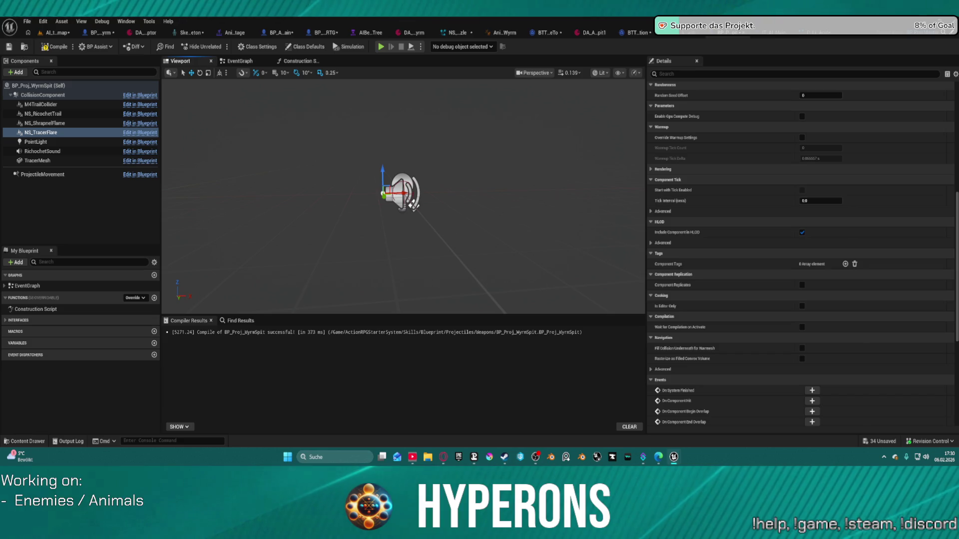
Step: Enable Auto Activate on NS_TracerFlare, then go to the AI_testmap level
scroll(799, 249, up, 10)
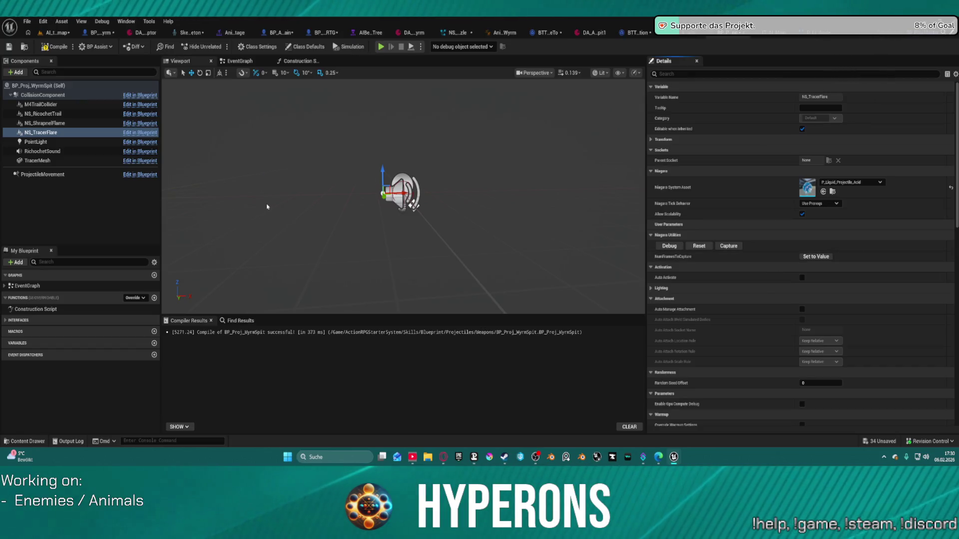
click(802, 279)
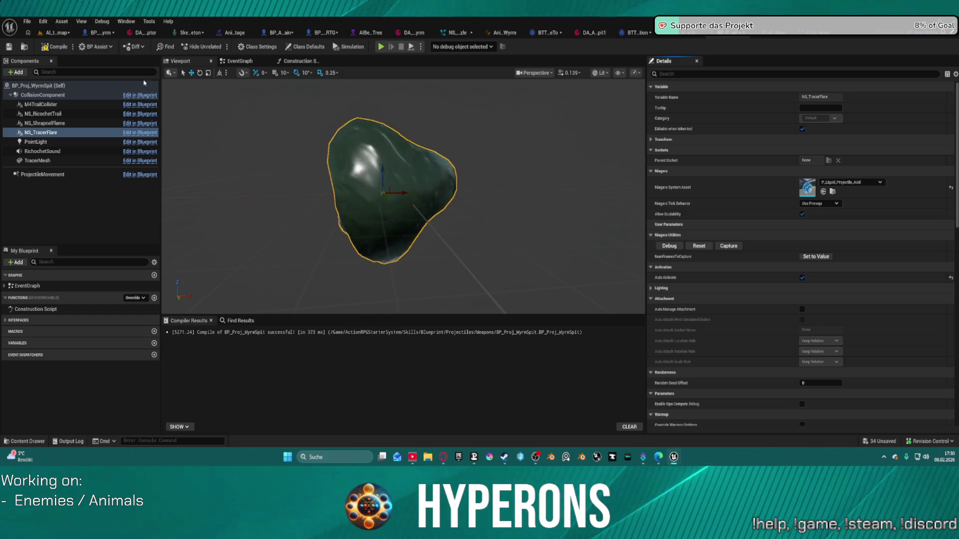
scroll(462, 121, up, 4)
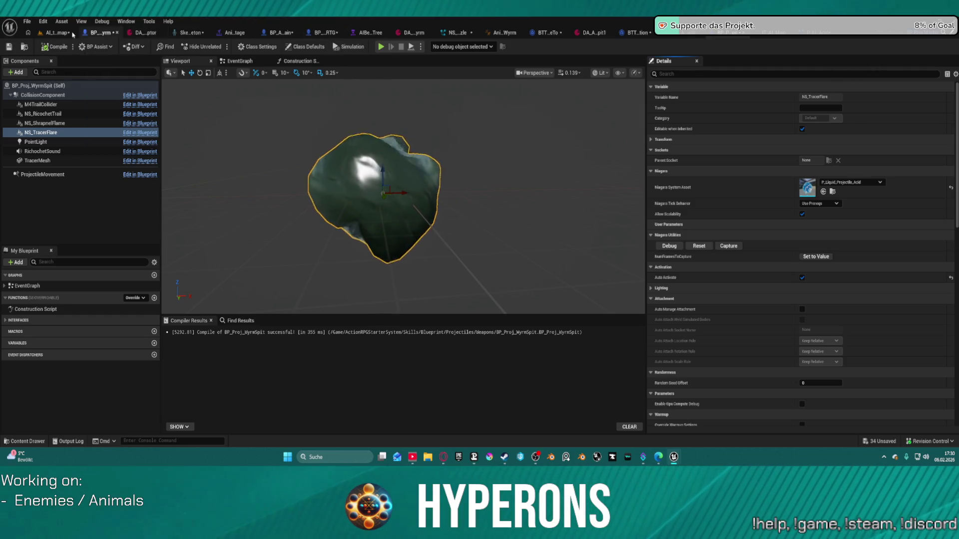
click(72, 33)
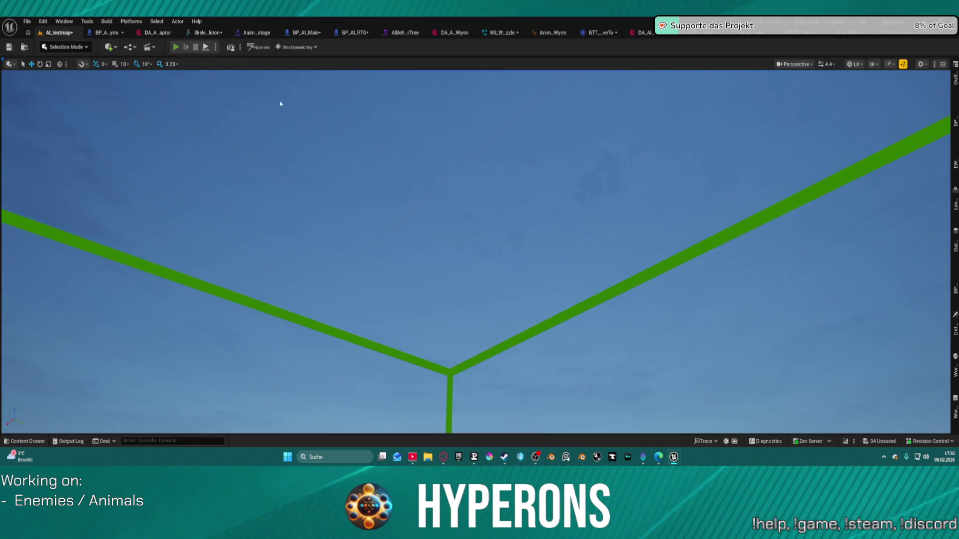
key(alt+p)
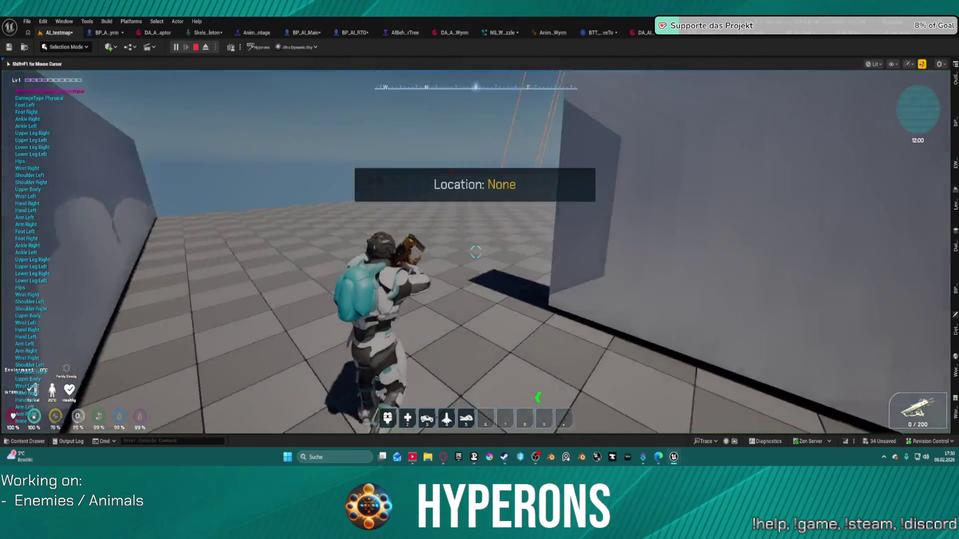
key(space)
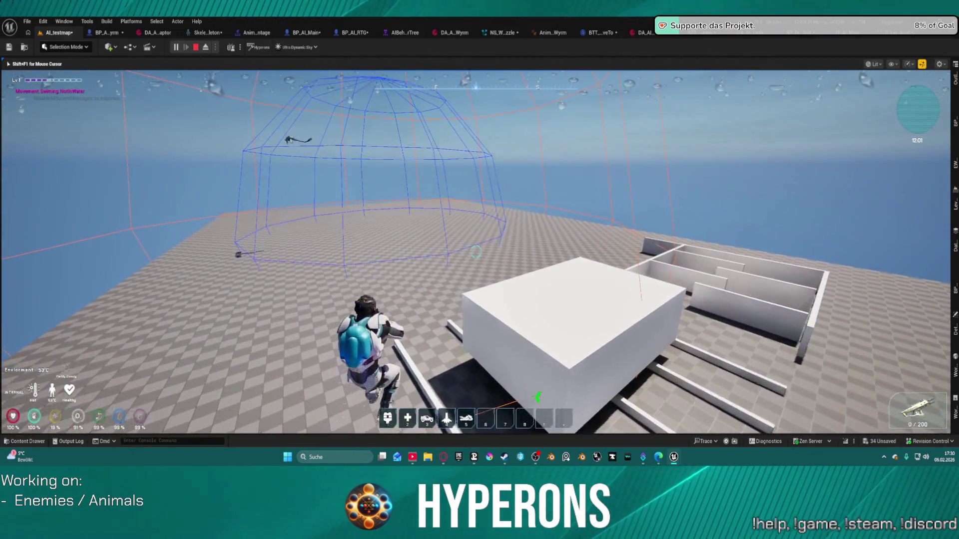
key(space)
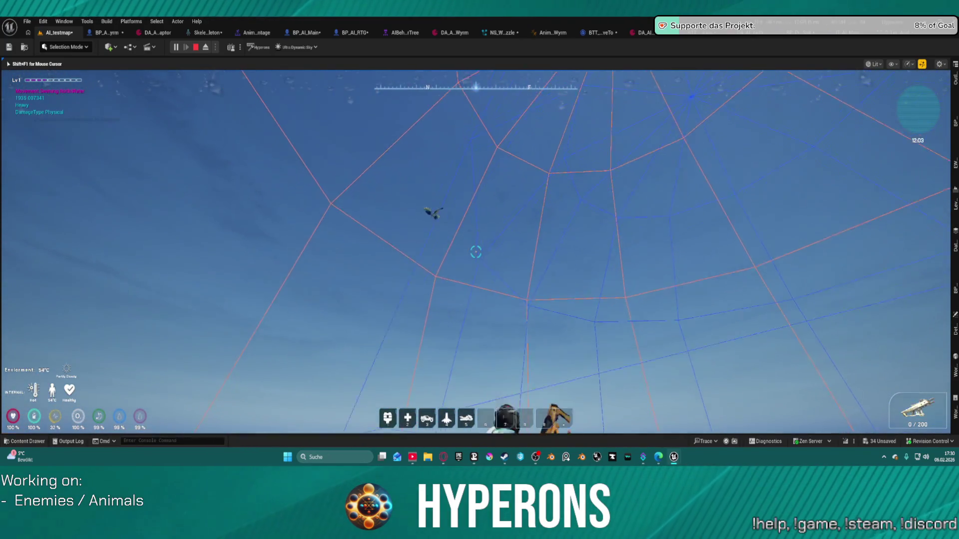
key(space)
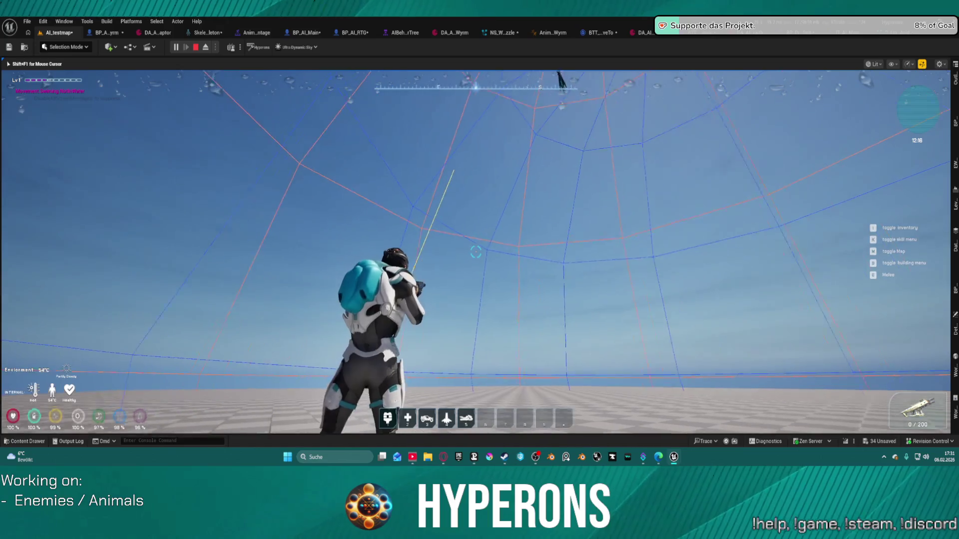
key(Escape)
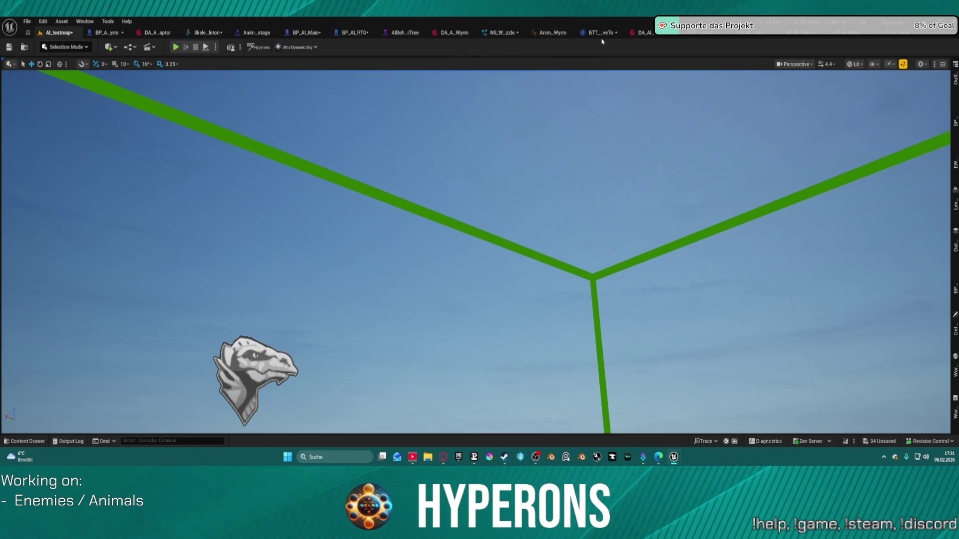
click(499, 37)
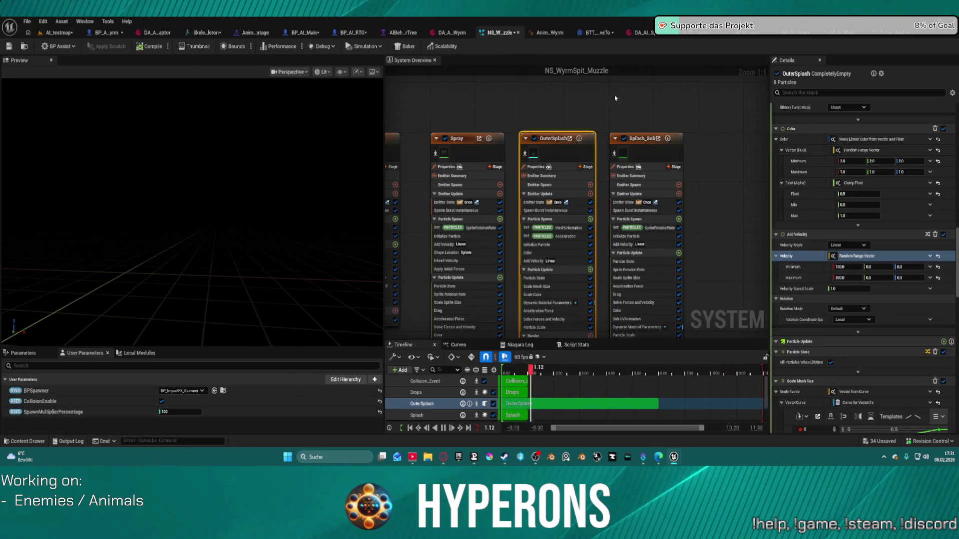
Step: In BP_Proj_WyrmSpit Class Defaults, filter by 'mu' and set Muzzle Velocity to 3000.0
click(883, 35)
click(801, 36)
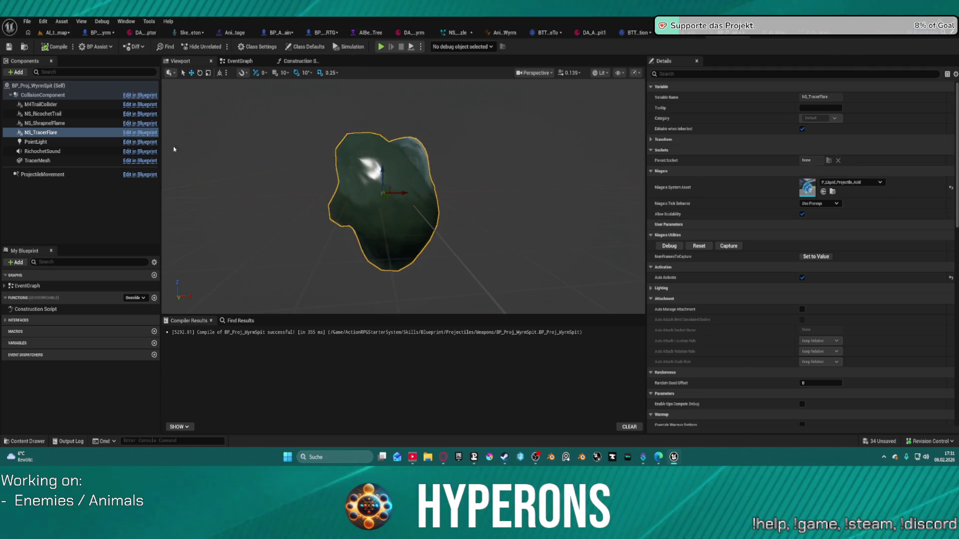
click(308, 46)
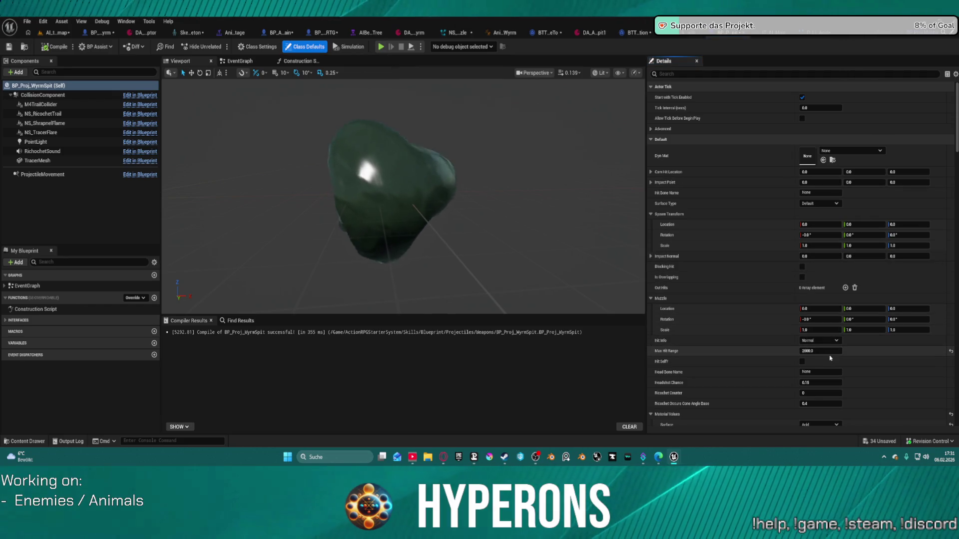
scroll(830, 358, down, 10)
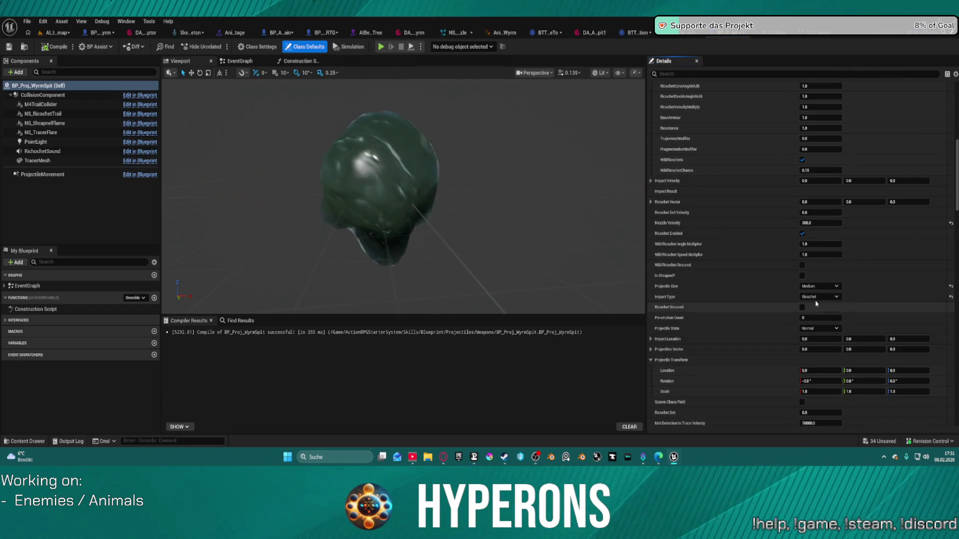
scroll(816, 303, down, 5)
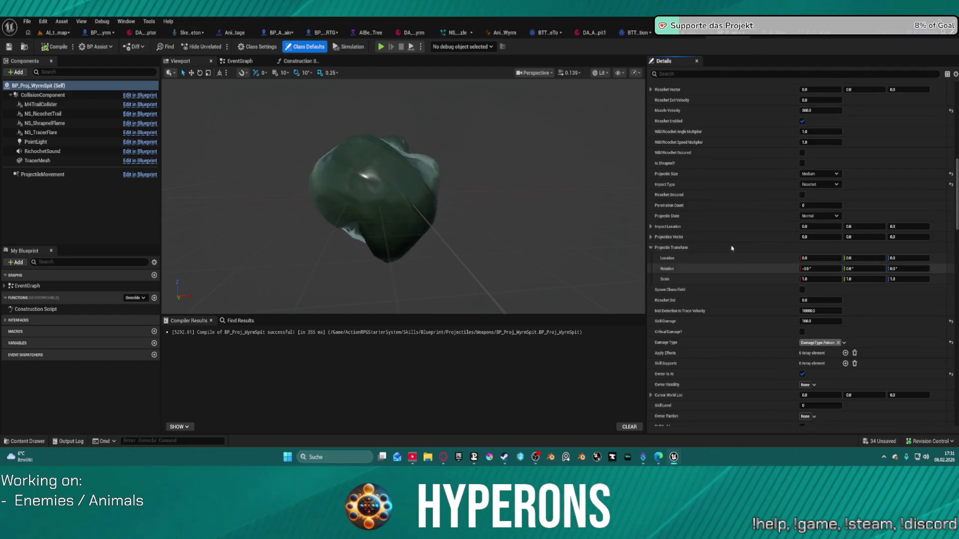
click(739, 73)
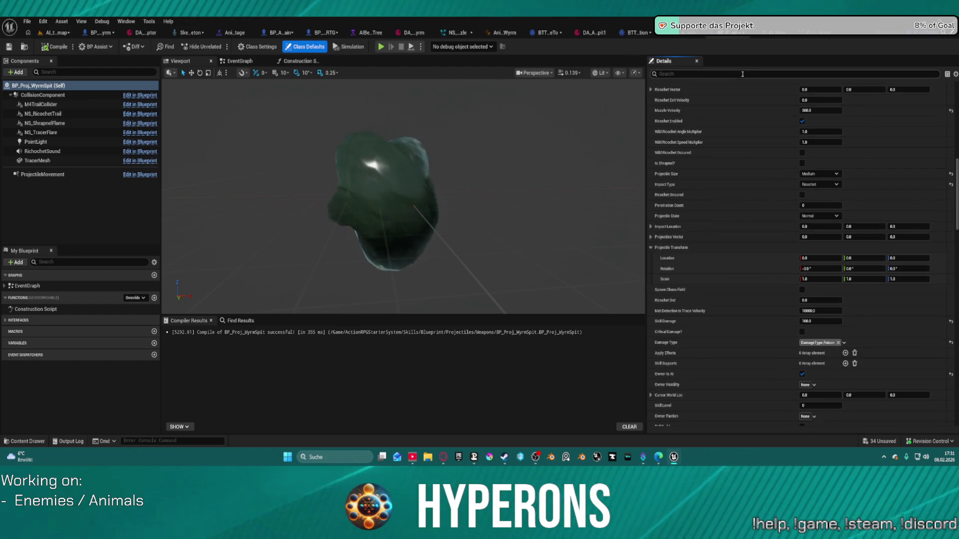
text(mu)
key(BackSpace)
text(uzz)
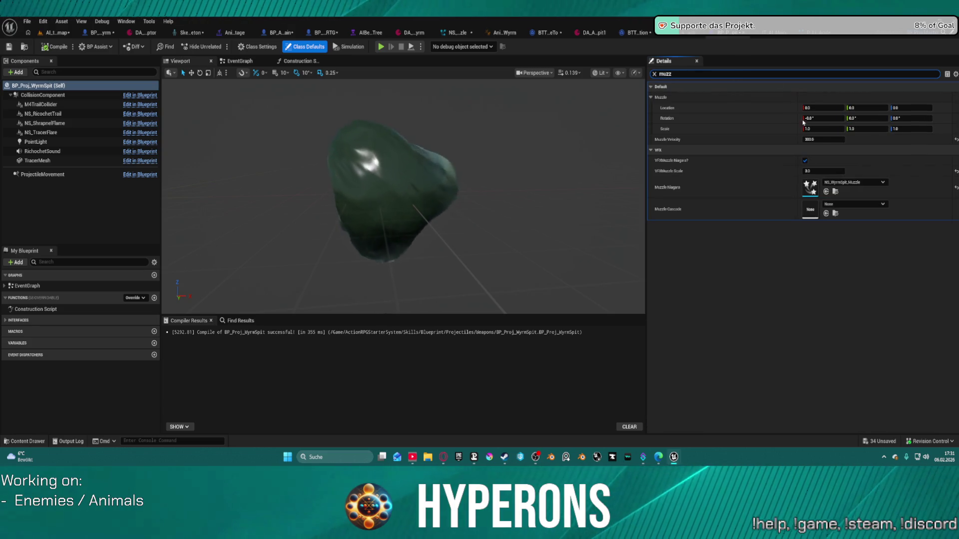
click(824, 139)
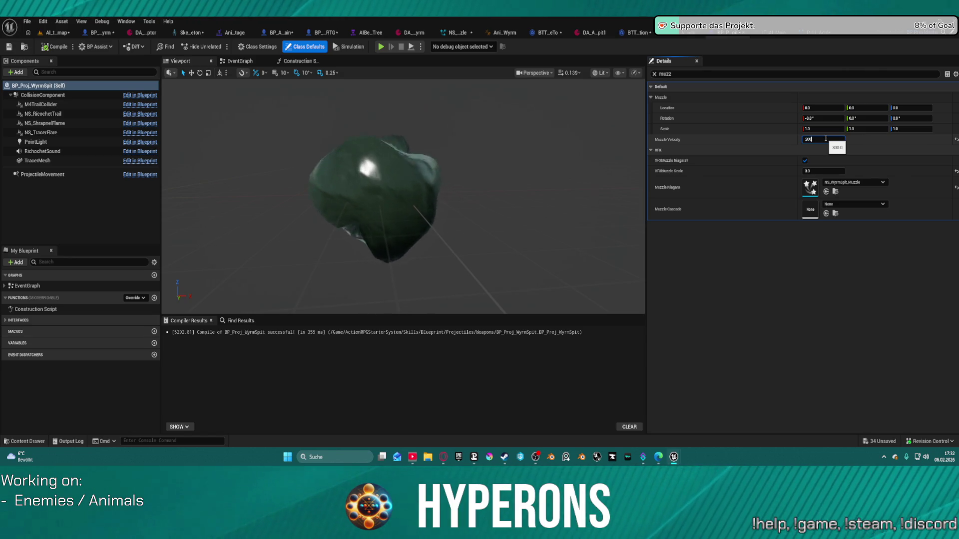
text(3000.0)
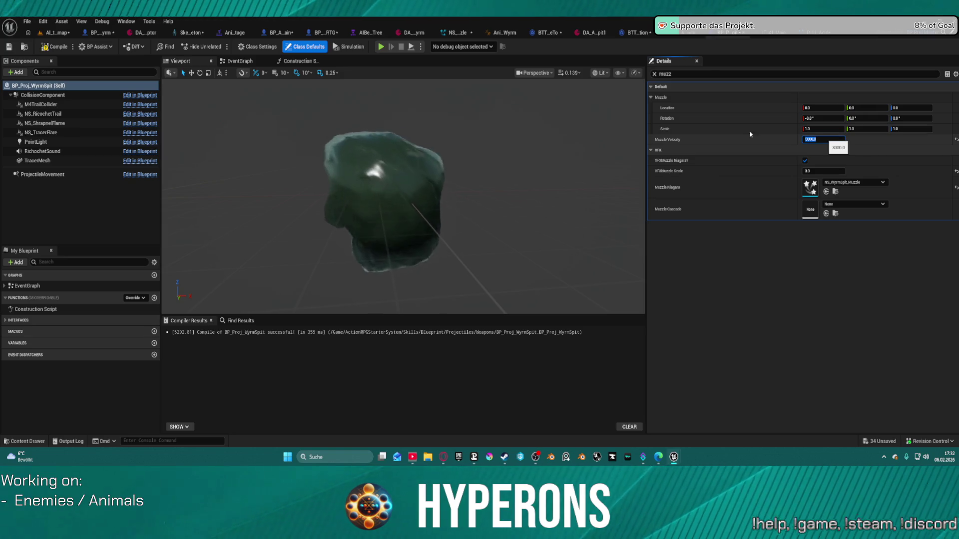
click(750, 134)
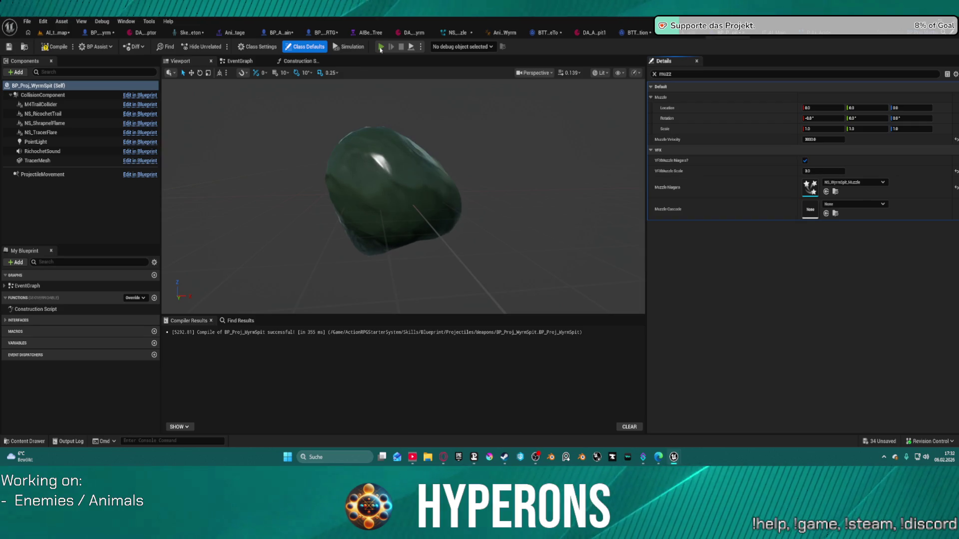
click(381, 48)
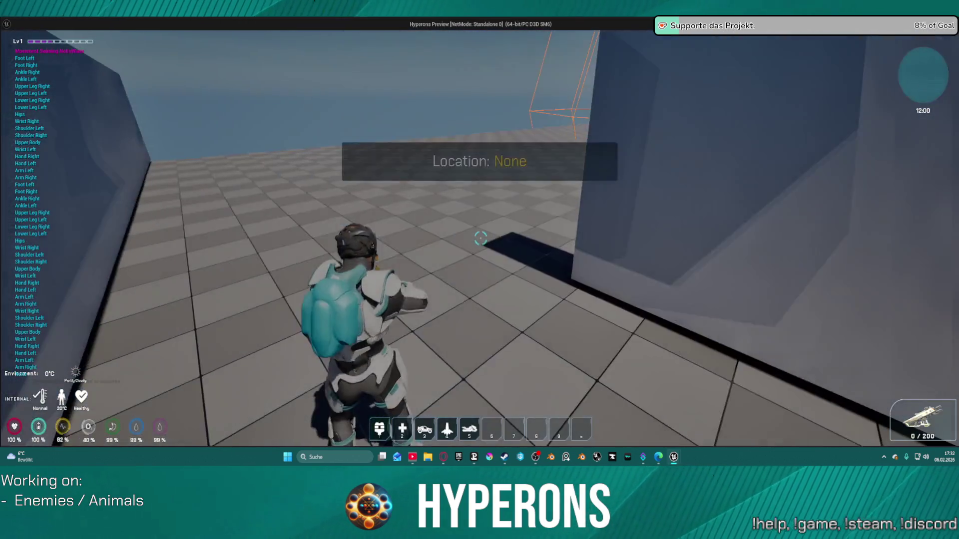
key(a)
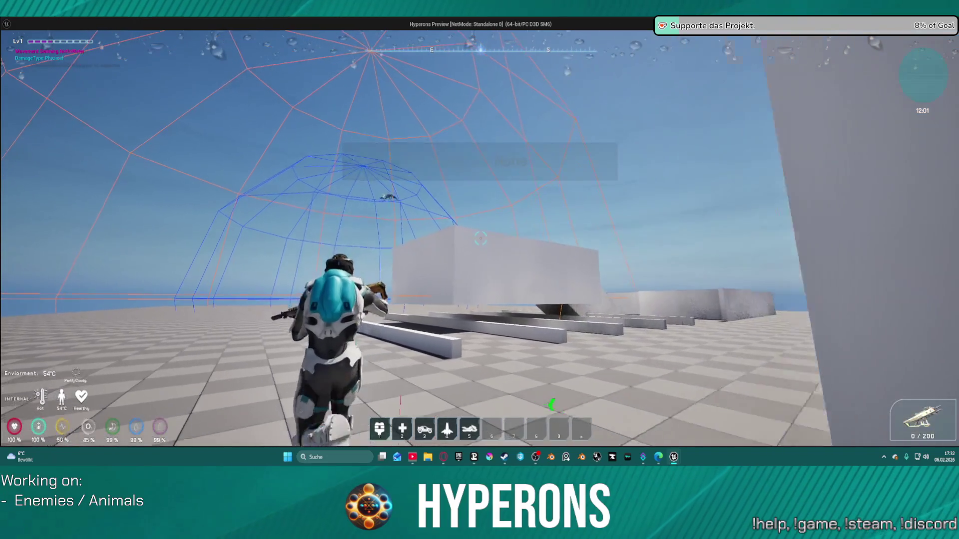
key(space)
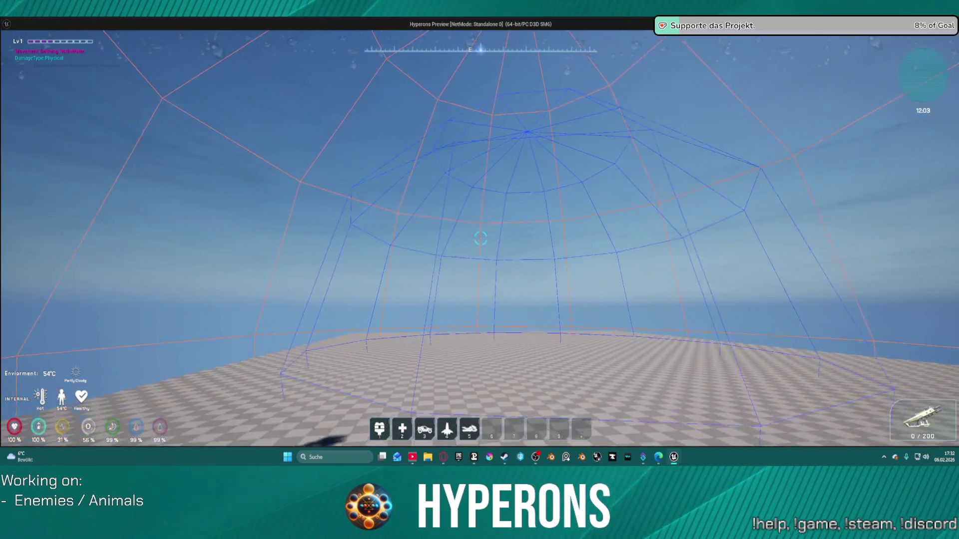
key(space)
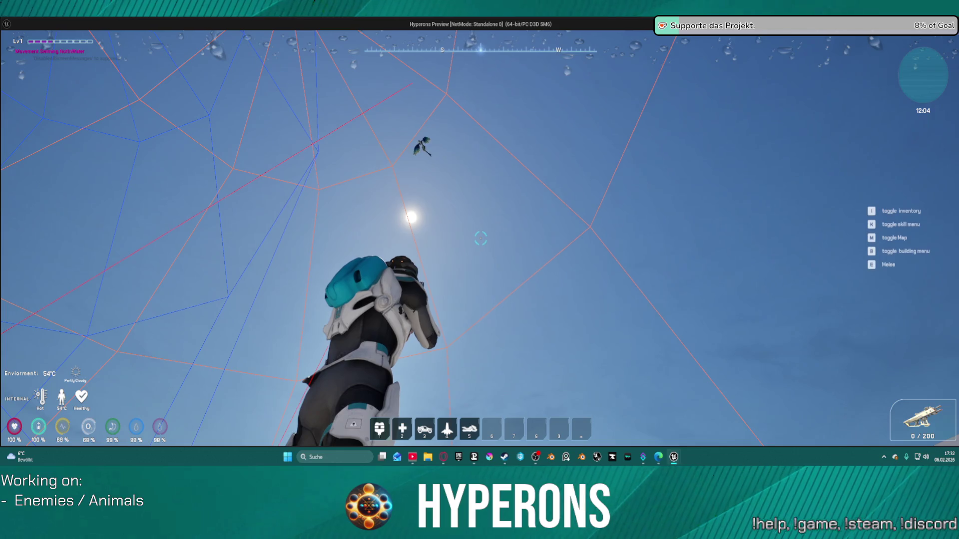
key(w)
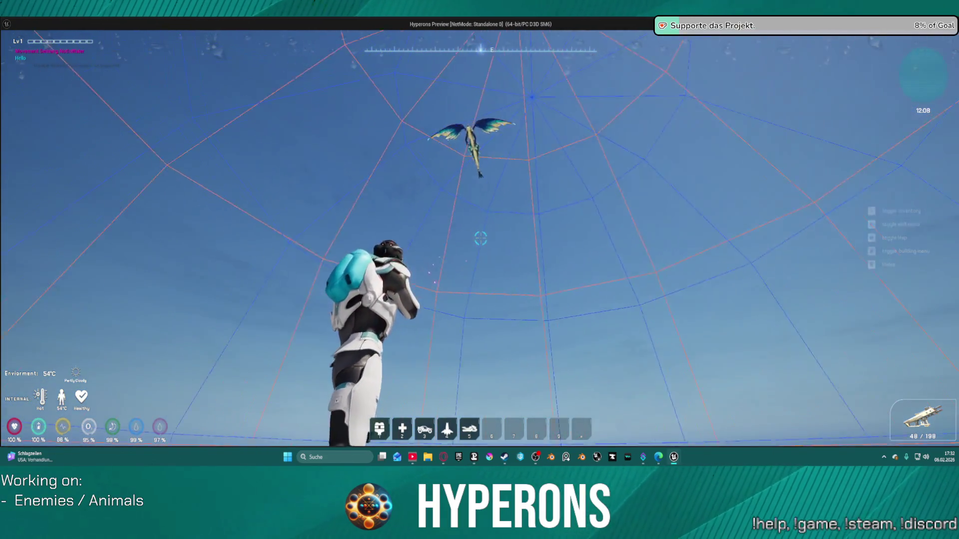
click(481, 239)
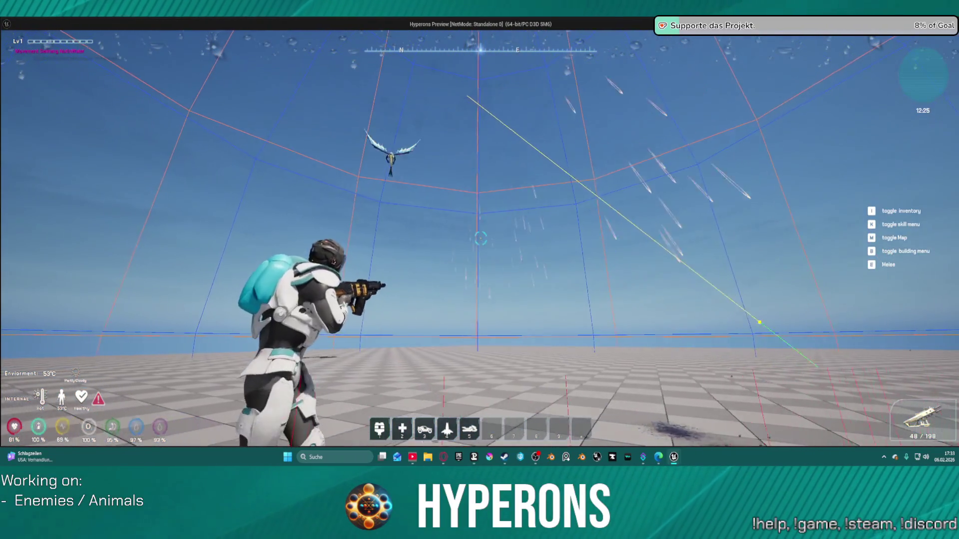
key(Escape)
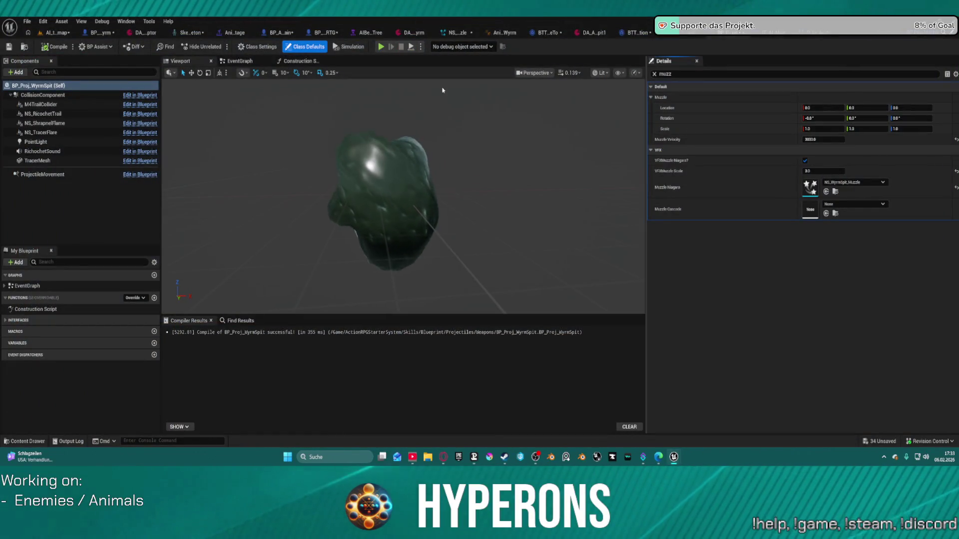
Step: Save all changes with Ctrl+Shift+S and bring up the AI data asset
key(ctrl+shift+s)
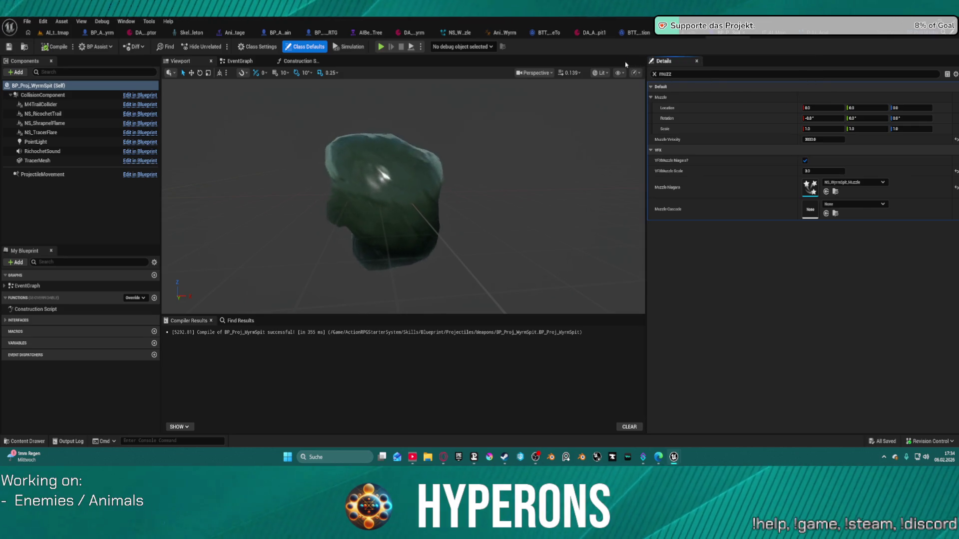
click(674, 34)
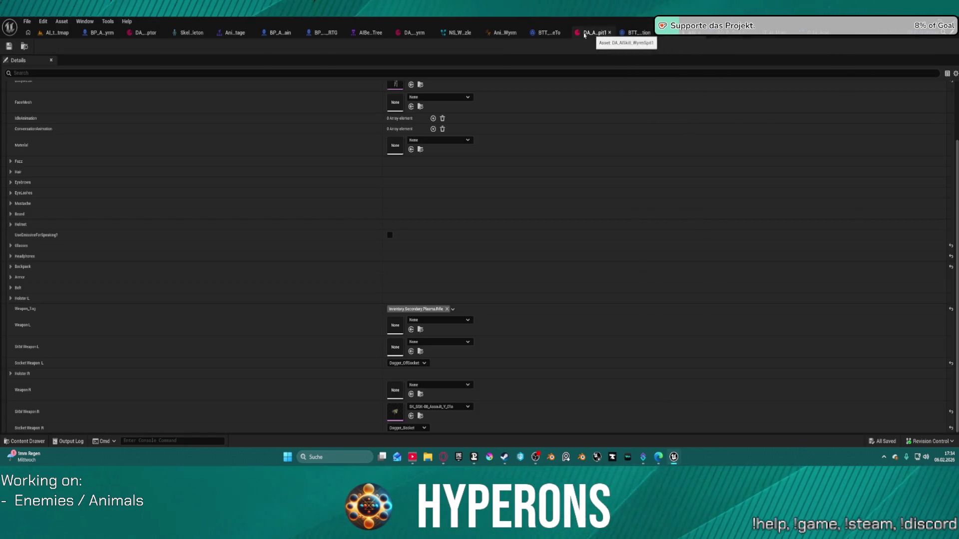
Step: Return to AI_testmap and briefly start and stop a play session
click(52, 34)
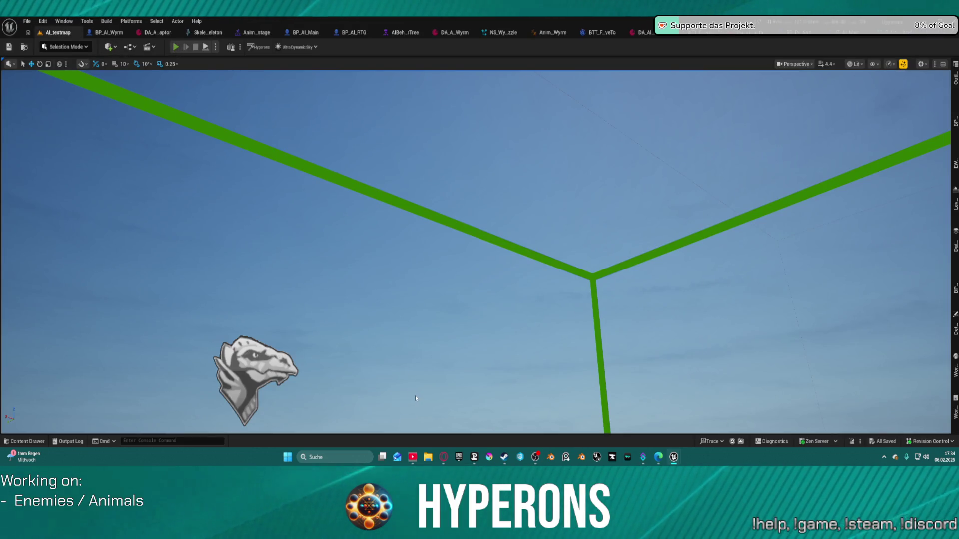
key(alt+p)
key(Escape)
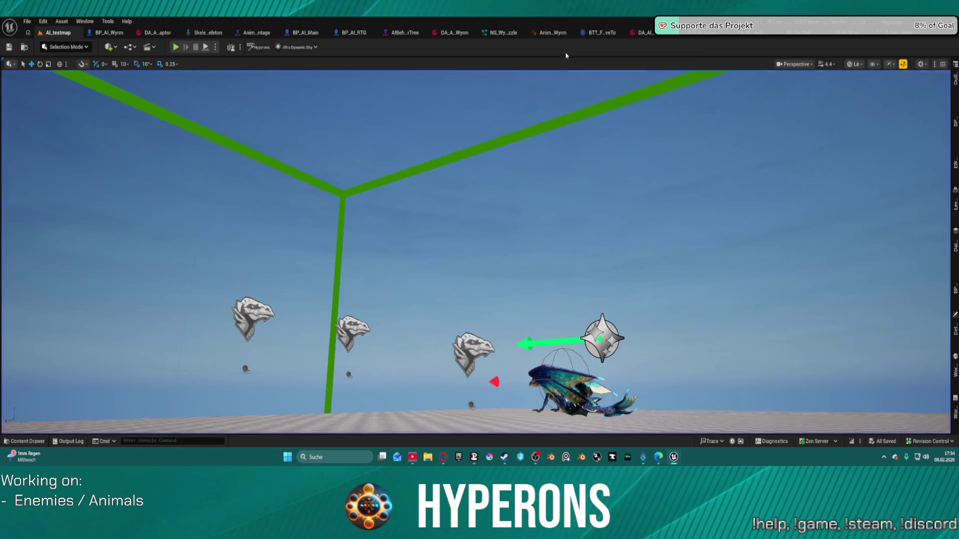
Step: Set the behavior tree's Extra Added Elevation to 800, save, and return to AI_testmap
click(403, 33)
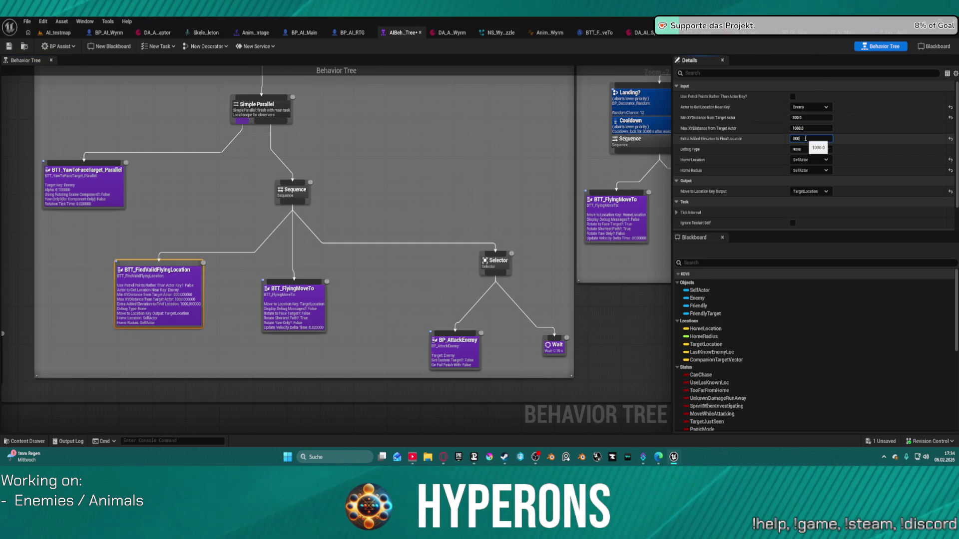
text(8)
key(Tab)
text(1200)
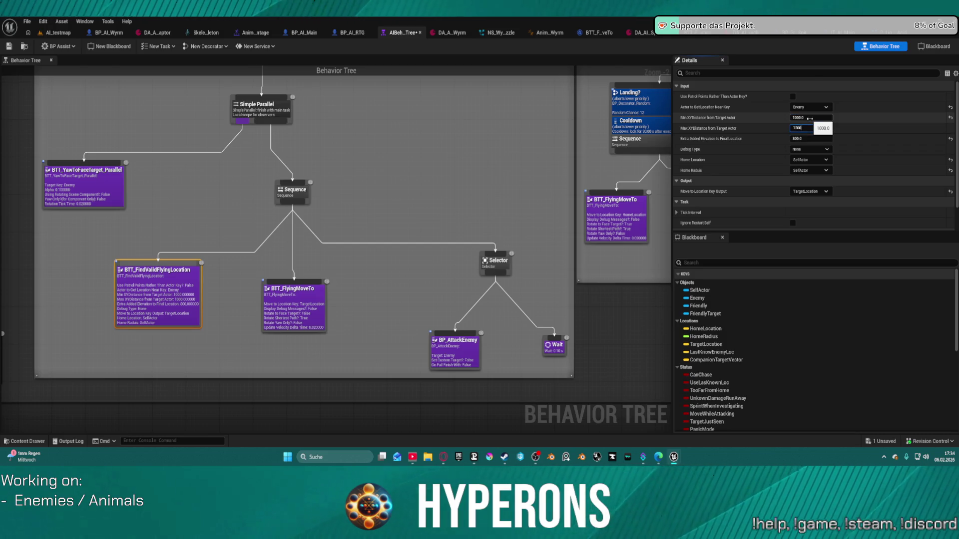
click(9, 48)
click(70, 33)
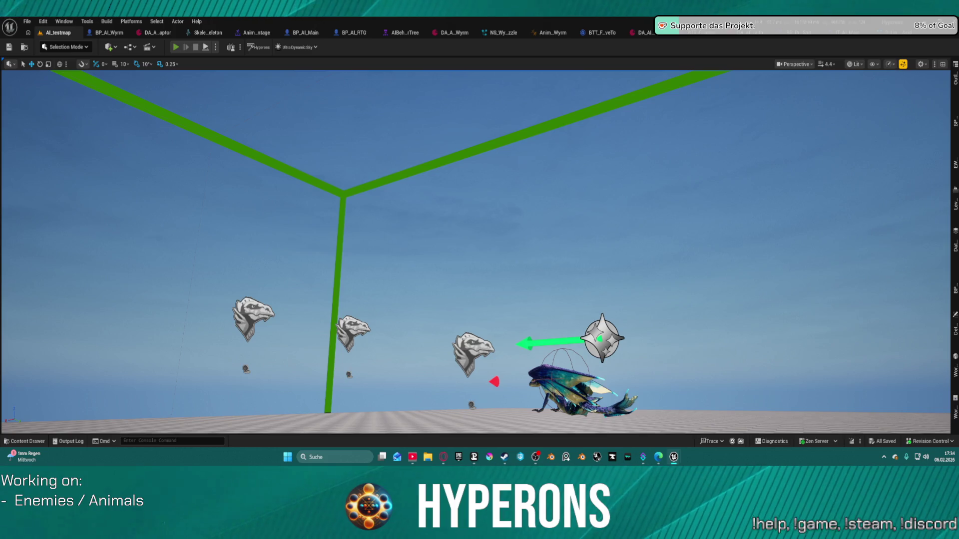
Step: Start a Play In Editor session on AI_testmap and run and jump around the dome floor
key(alt+p)
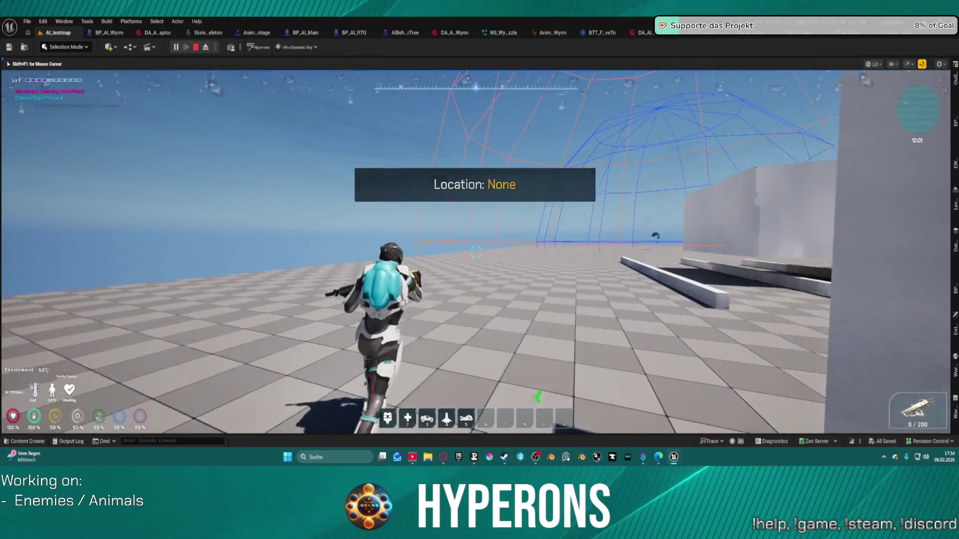
key(space)
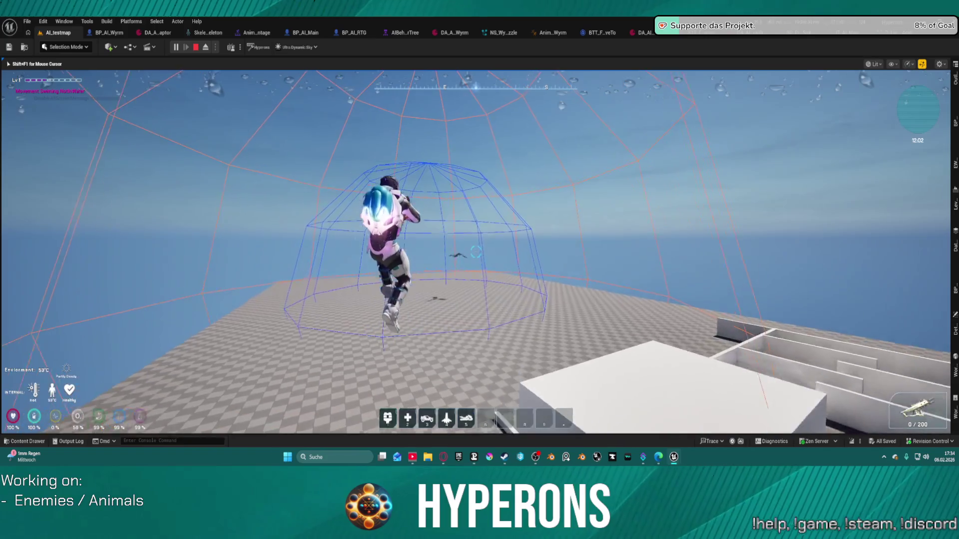
key(space)
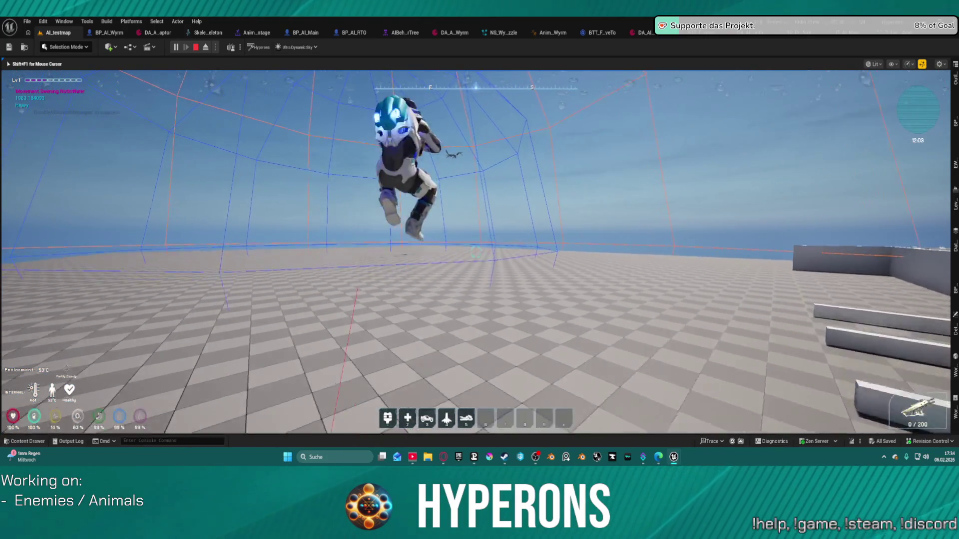
key(w)
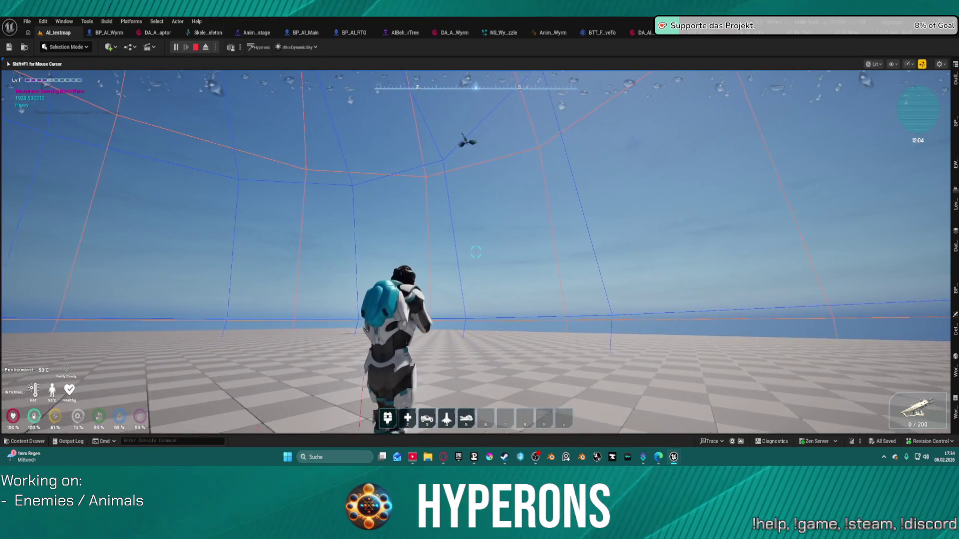
Step: Leap repeatedly toward the wyrm flying overhead and fire the weapon at it
key(space)
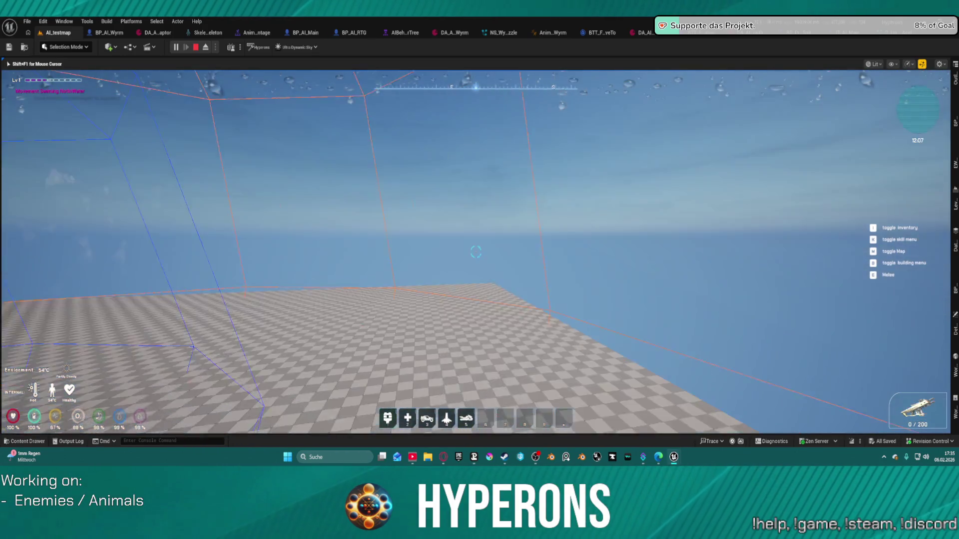
key(space)
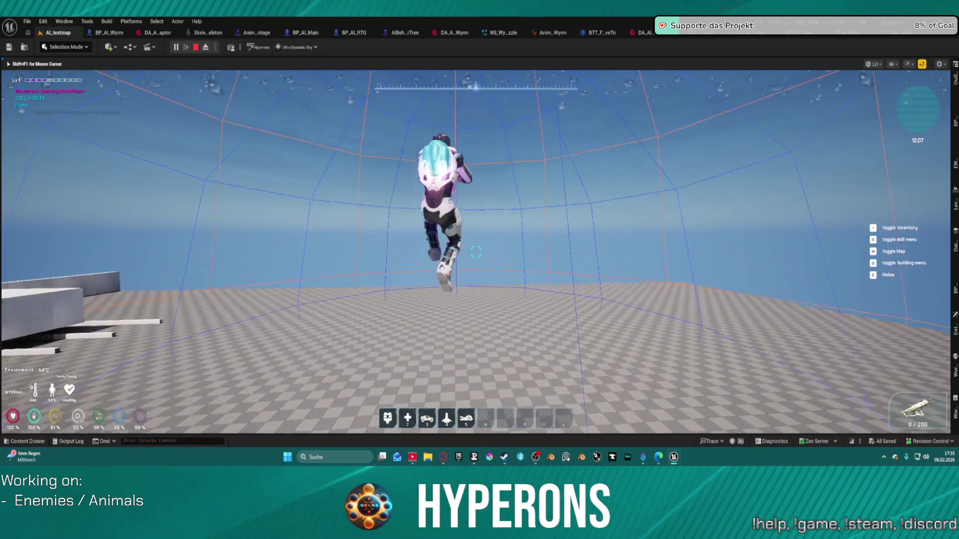
key(space)
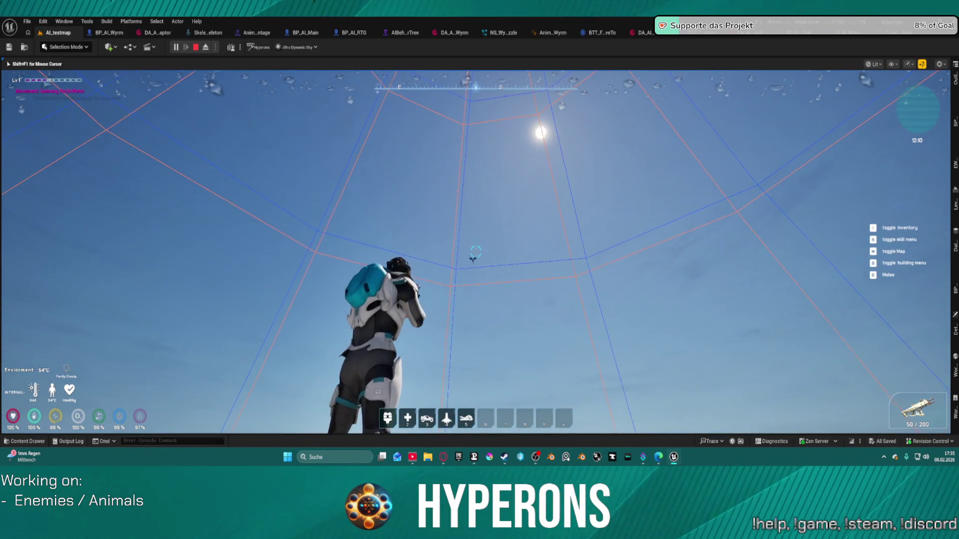
click(475, 252)
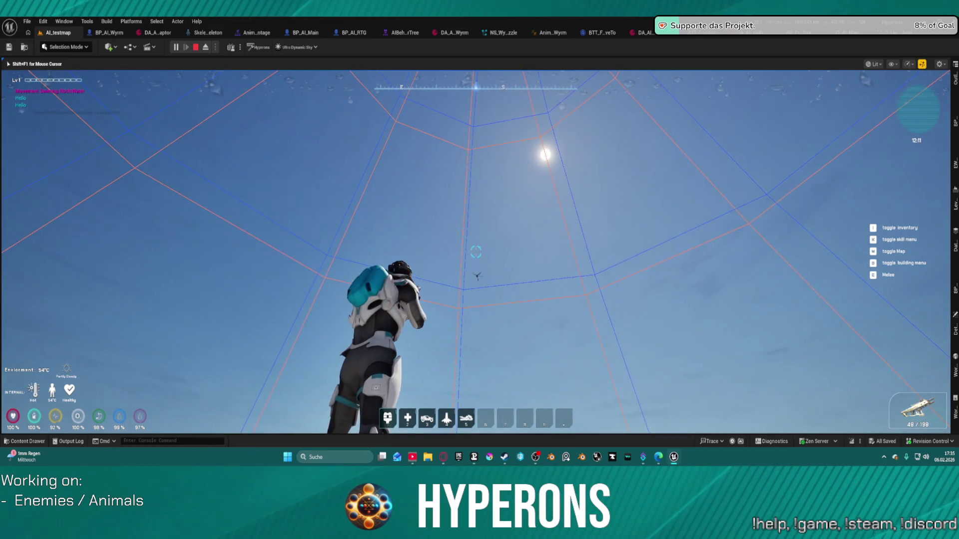
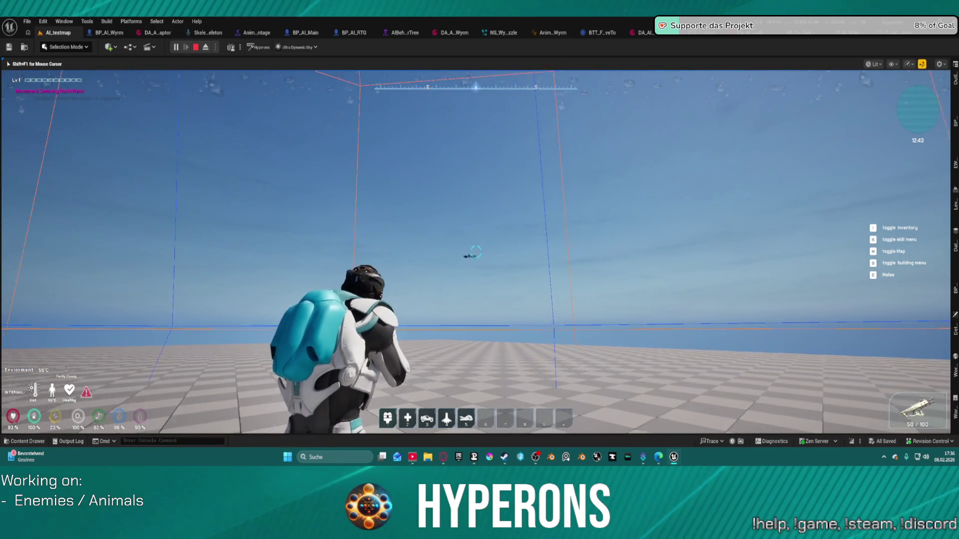
Step: Fire the rifle in bursts and single shots to test the muzzle flash
click(475, 252)
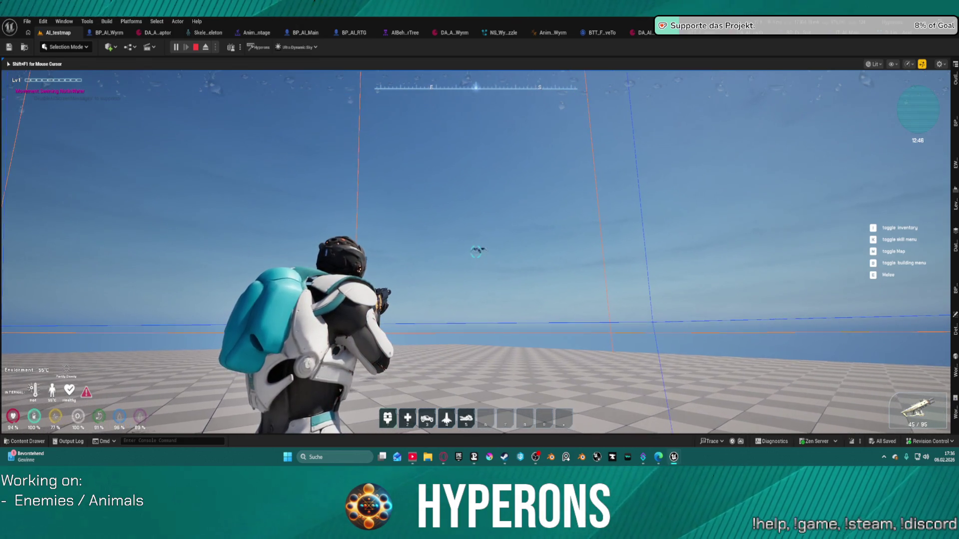
click(475, 253)
click(475, 252)
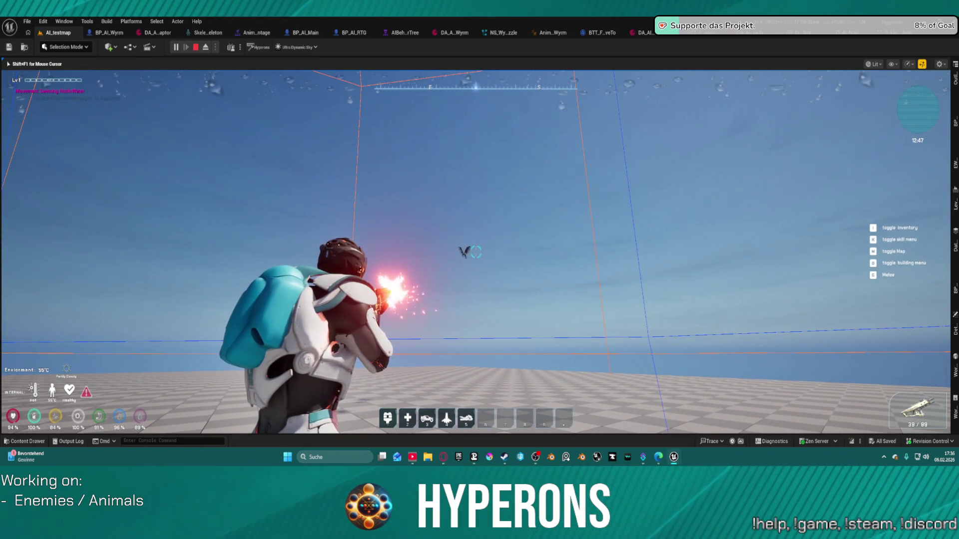
Step: Stop the play test and select BP_Proj_Rifle in the Content Drawer
key(Escape)
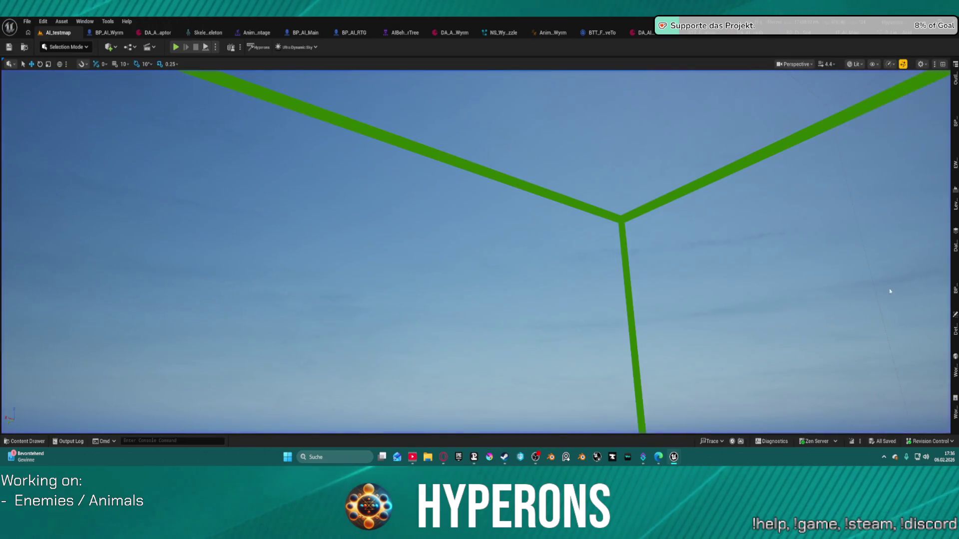
key(ctrl+space)
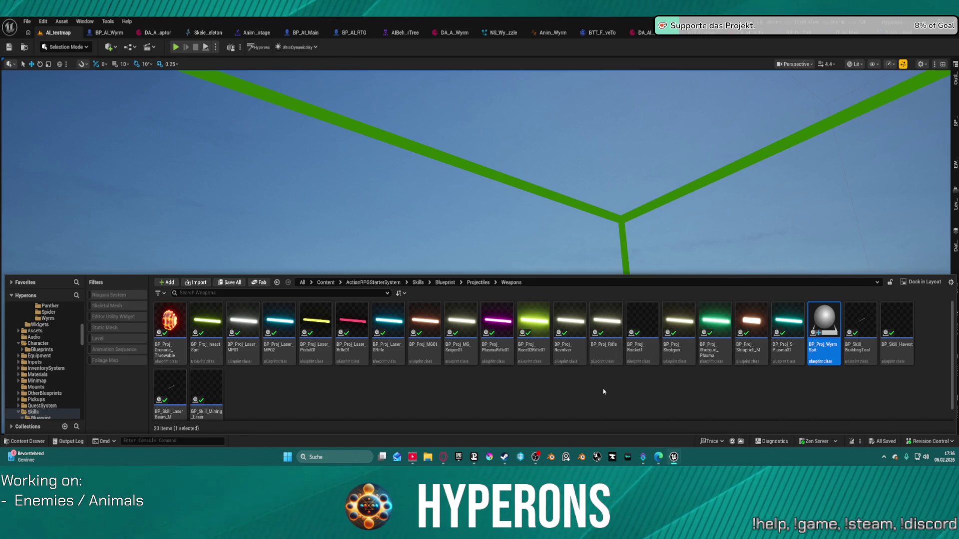
click(602, 349)
Step: Open BP_Proj_Rifle in the full Blueprint editor and open its muzzle Niagara, P_FP_MuzzleFlash_Smoke_03
double_click(602, 349)
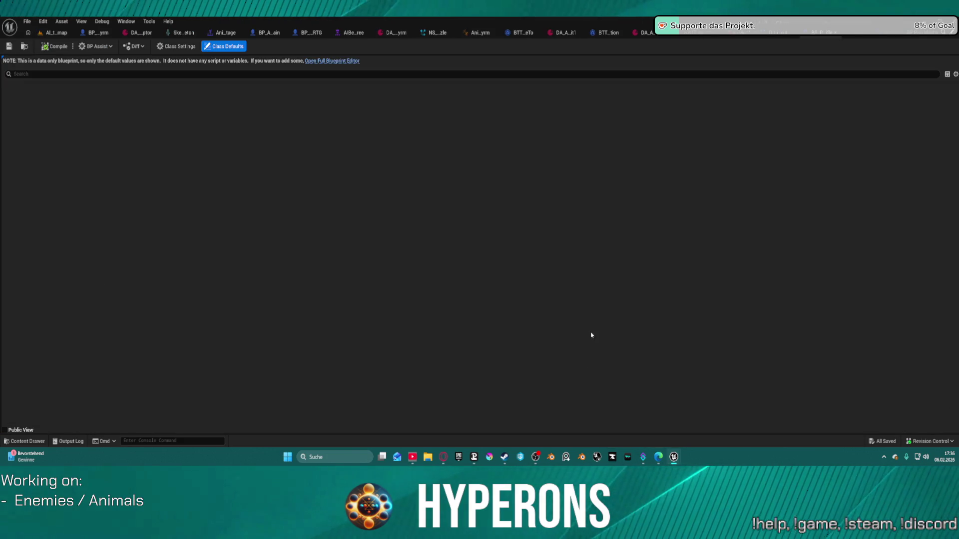
click(341, 61)
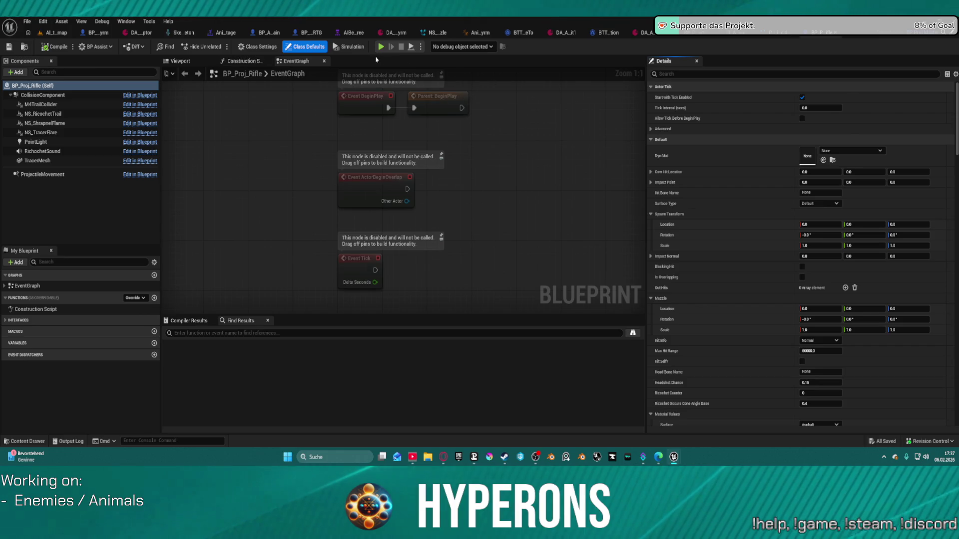
scroll(811, 299, down, 15)
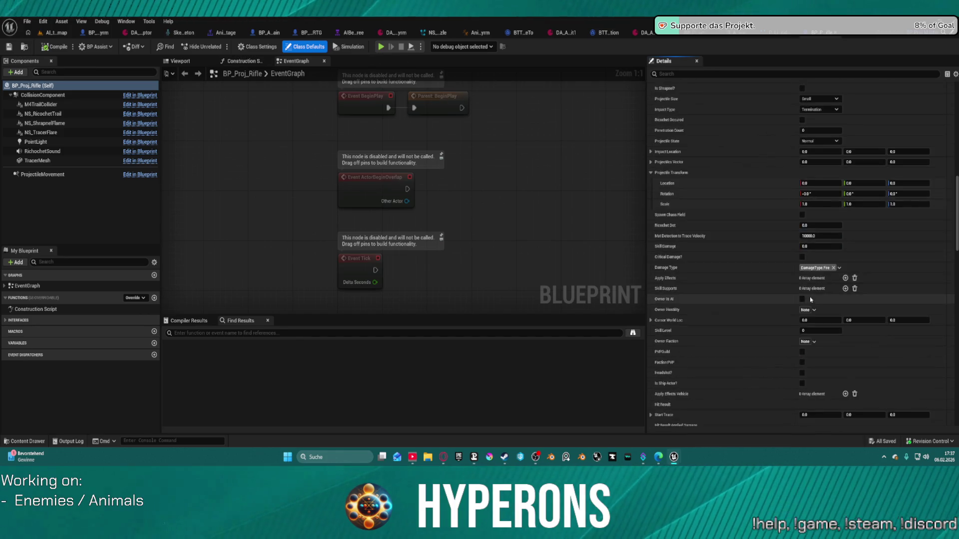
scroll(811, 300, down, 15)
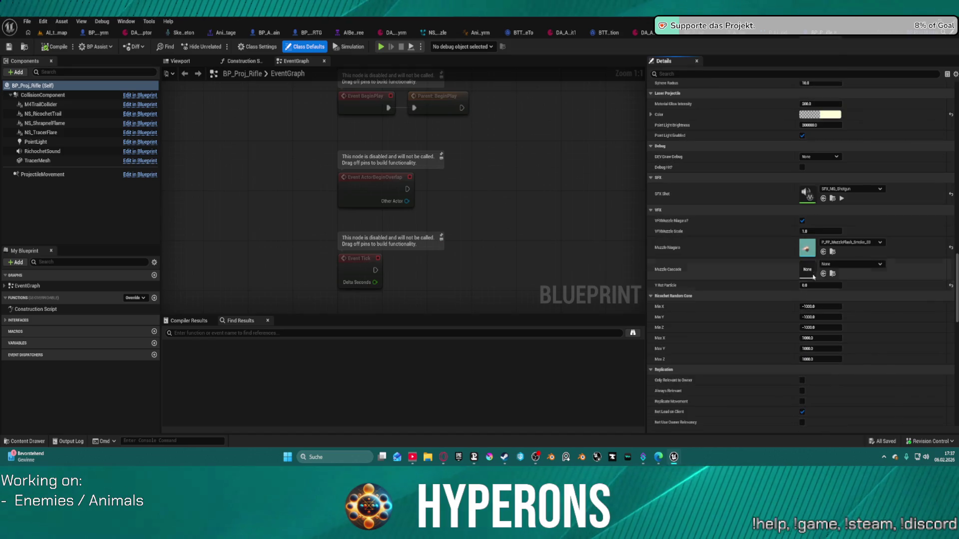
click(832, 252)
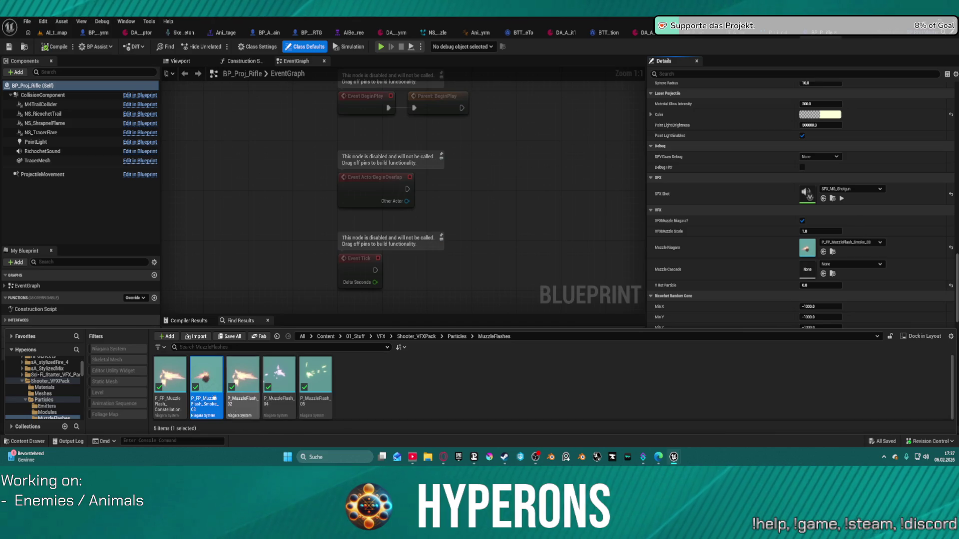
double_click(209, 366)
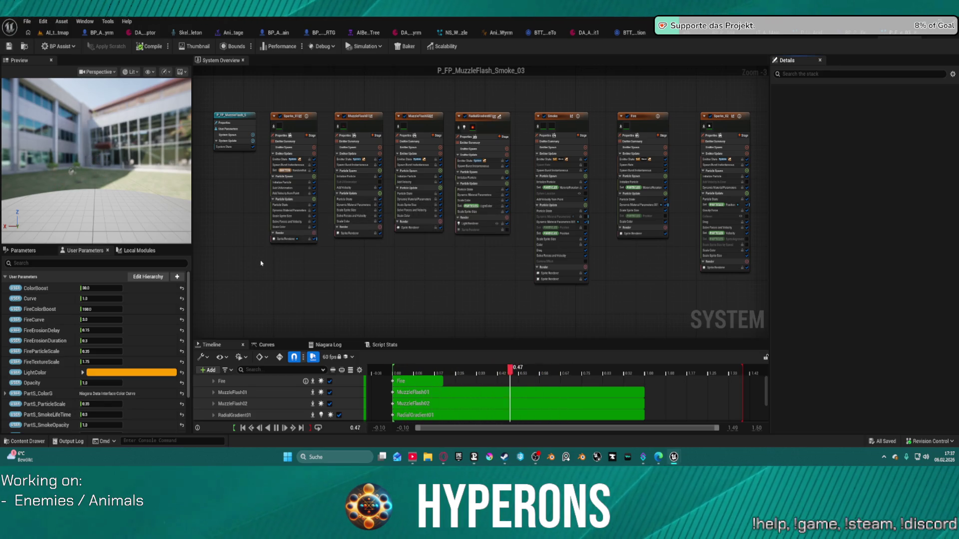
Step: Set P_FP_MuzzleFlash_Smoke_03's system Inactive Response to Kill, then return to the level editor
click(225, 115)
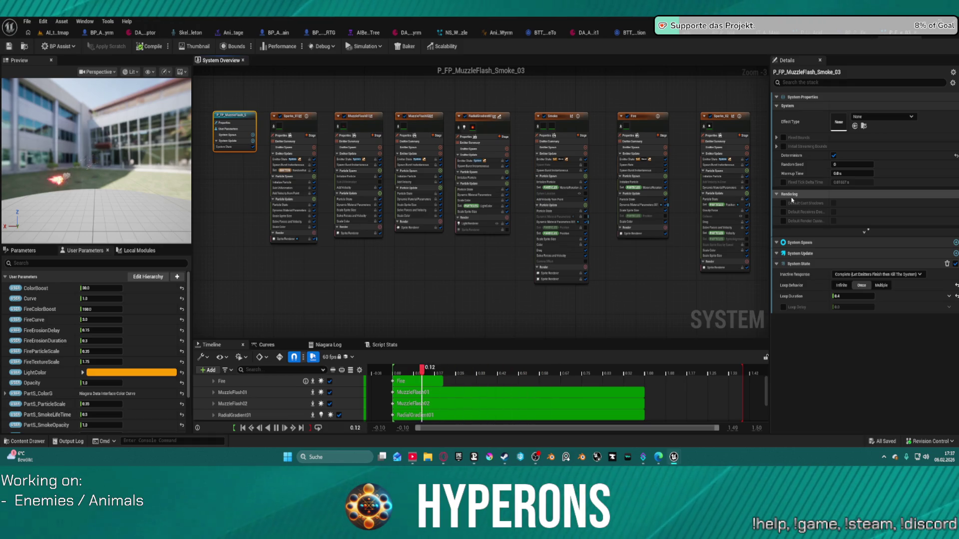
mouse_move(789, 157)
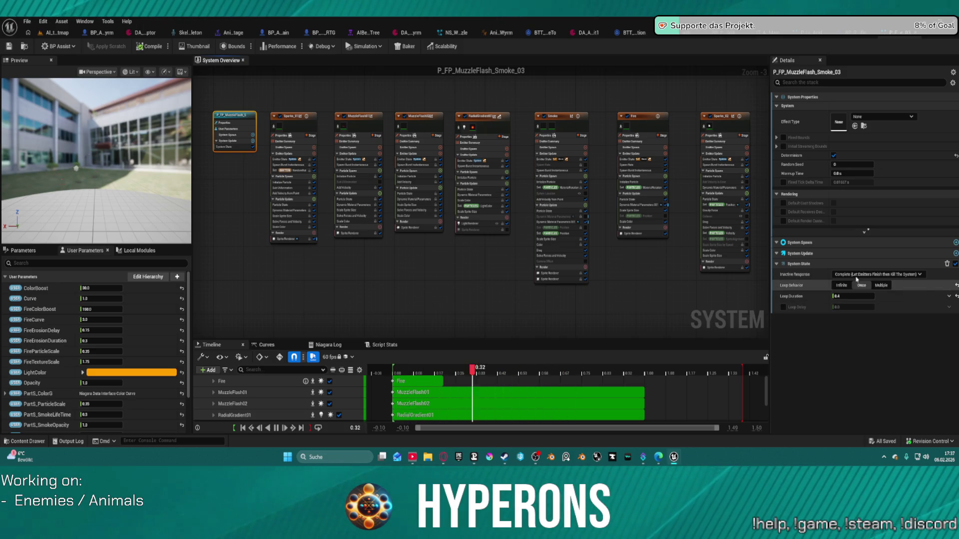
mouse_move(873, 276)
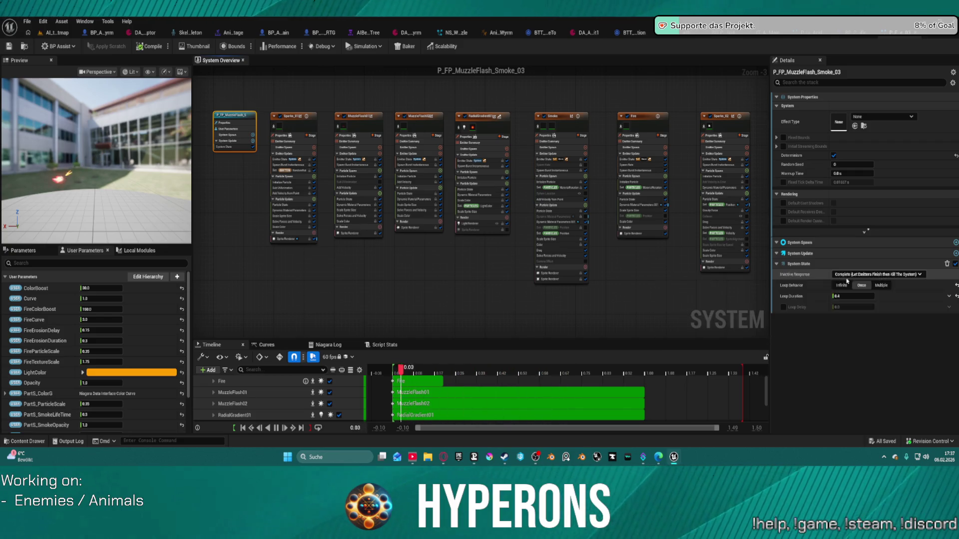
click(892, 274)
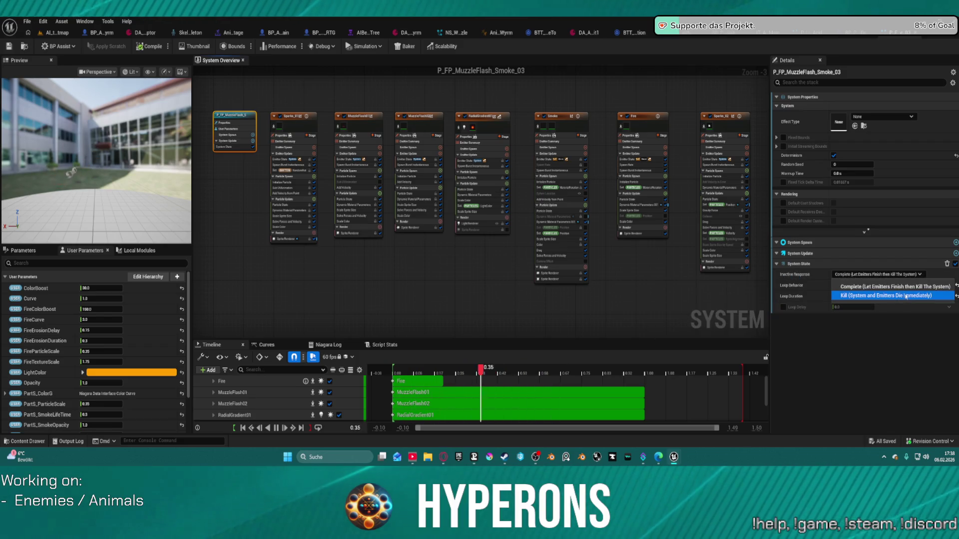
click(910, 297)
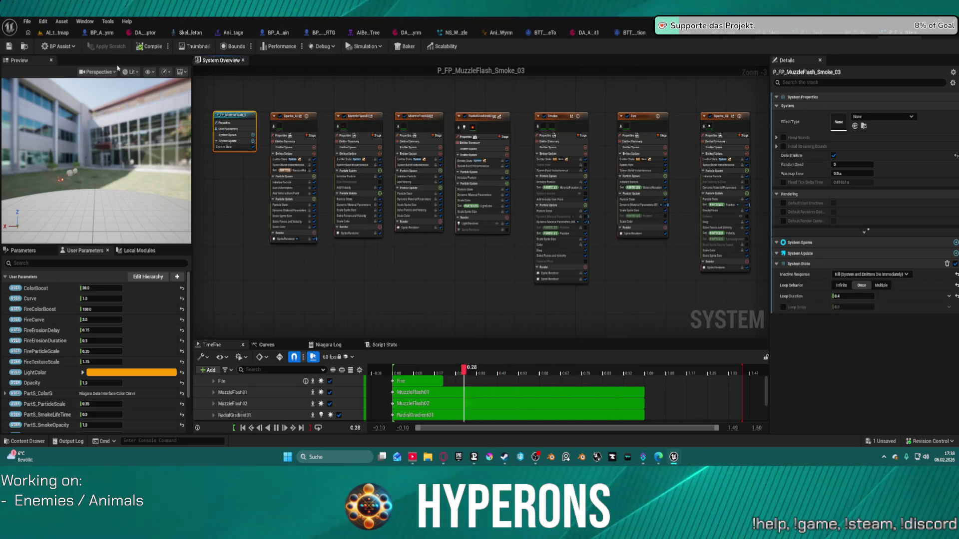
click(48, 34)
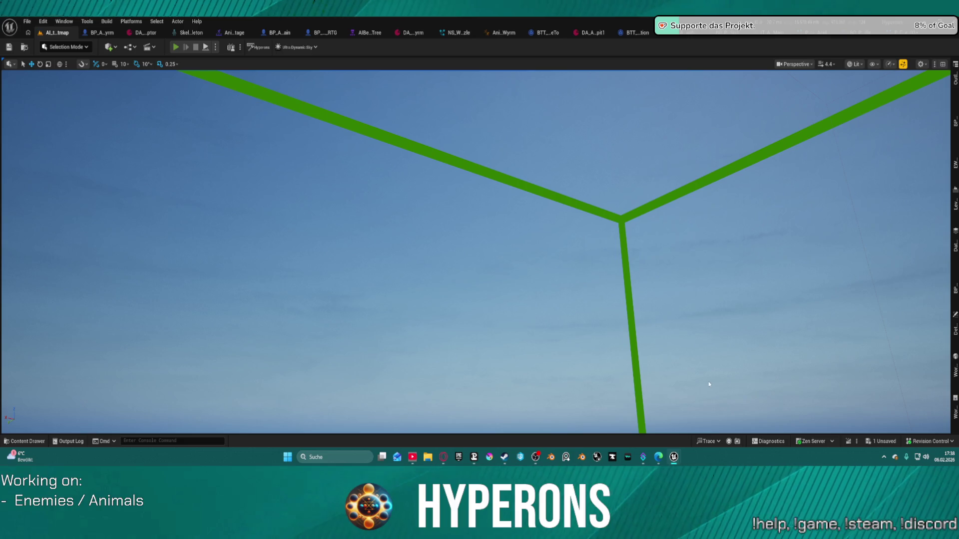
Step: Play-test by firing the rifle at the wall, stop, and open the Content Drawer
key(alt+p)
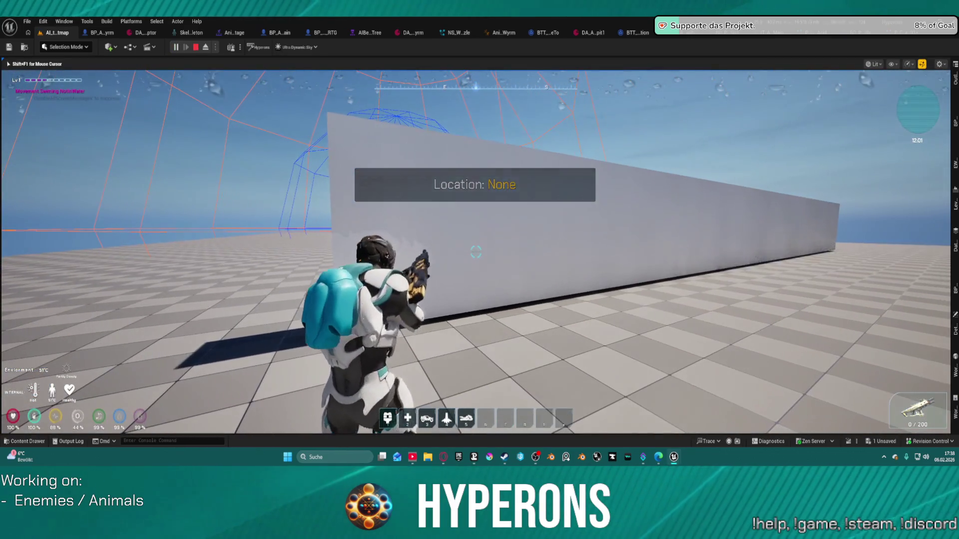
click(475, 252)
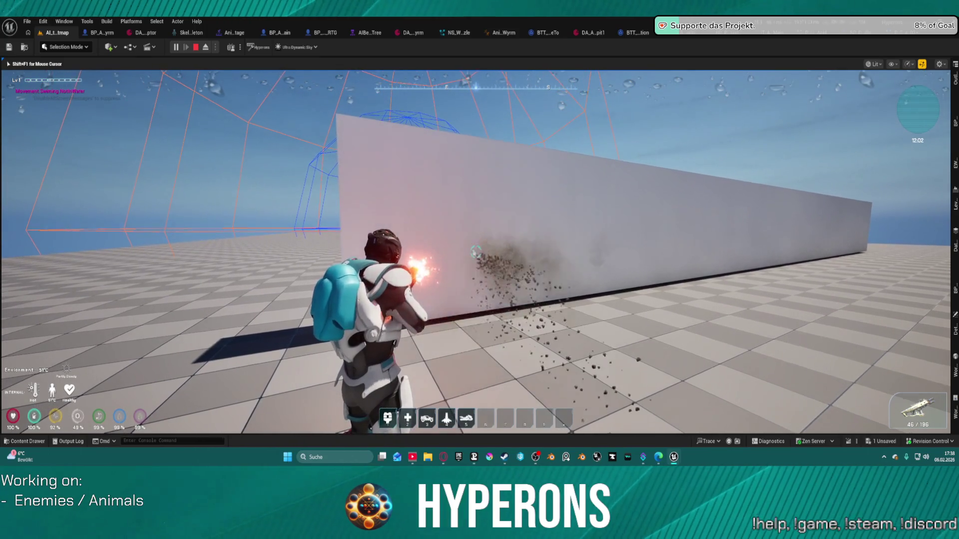
key(Escape)
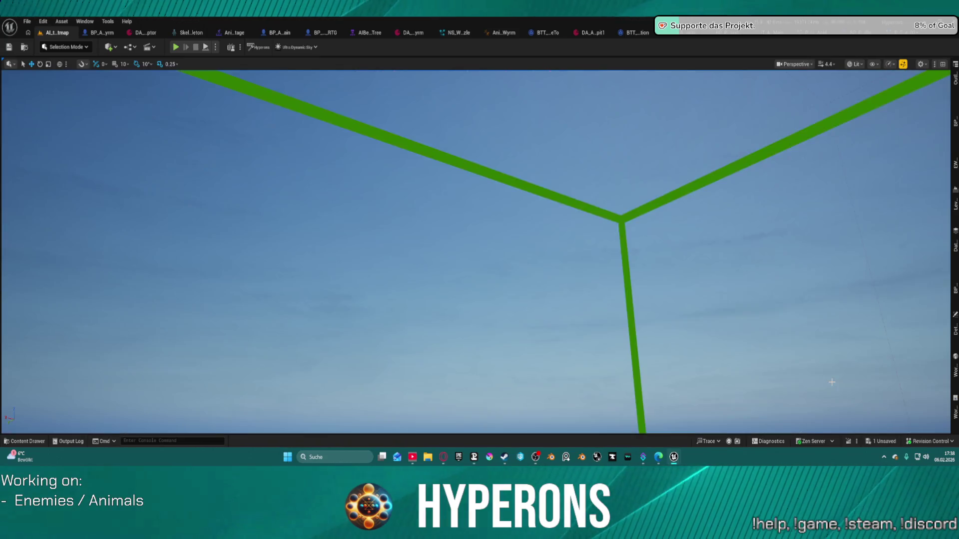
key(ctrl+space)
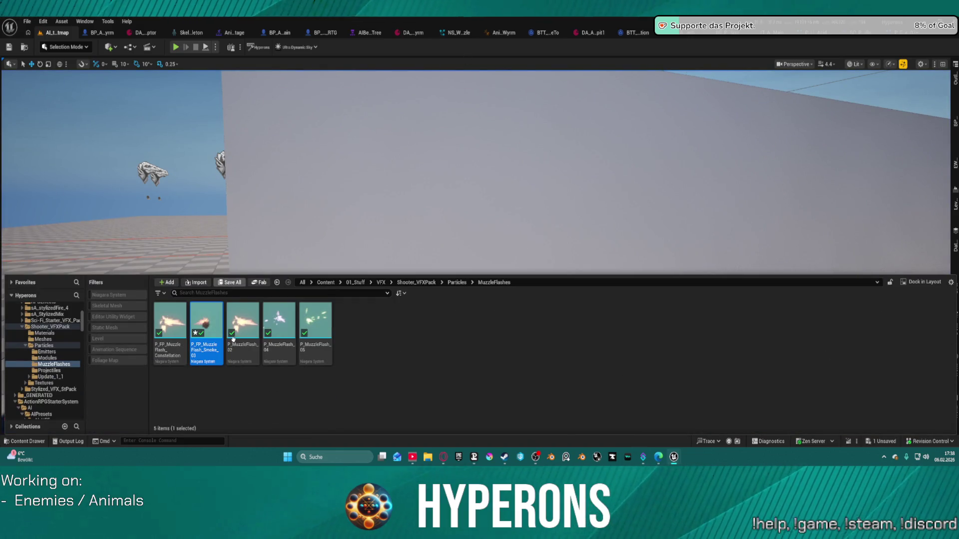
Step: Open P_MuzzleFlash_02 and P_FP_MuzzleFlash_Constellation, then return to P_FP_MuzzleFlash_Smoke_03
double_click(253, 333)
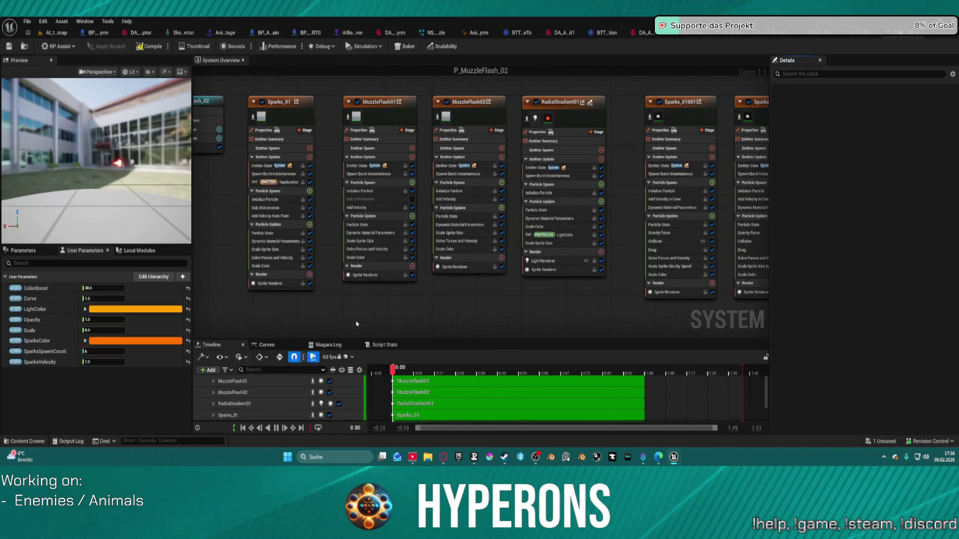
key(ctrl+space)
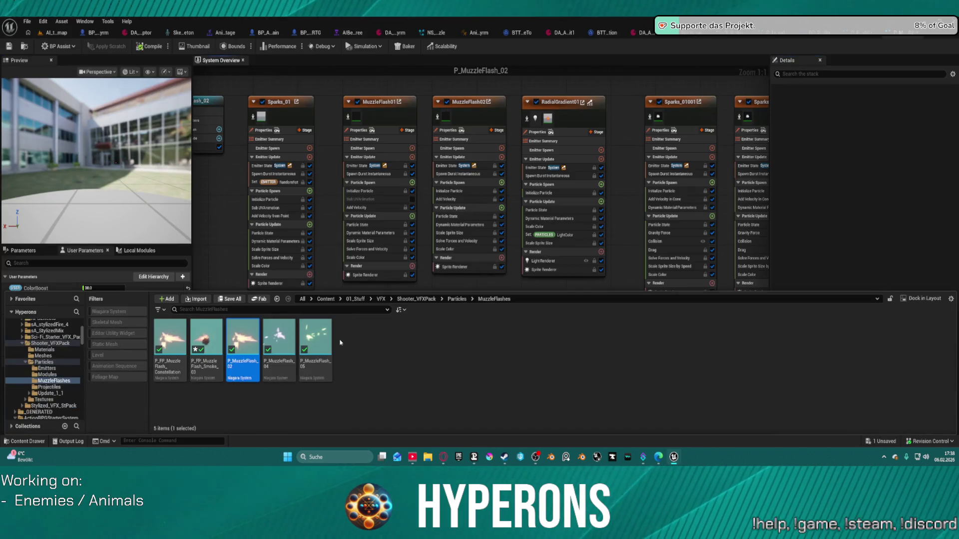
double_click(169, 337)
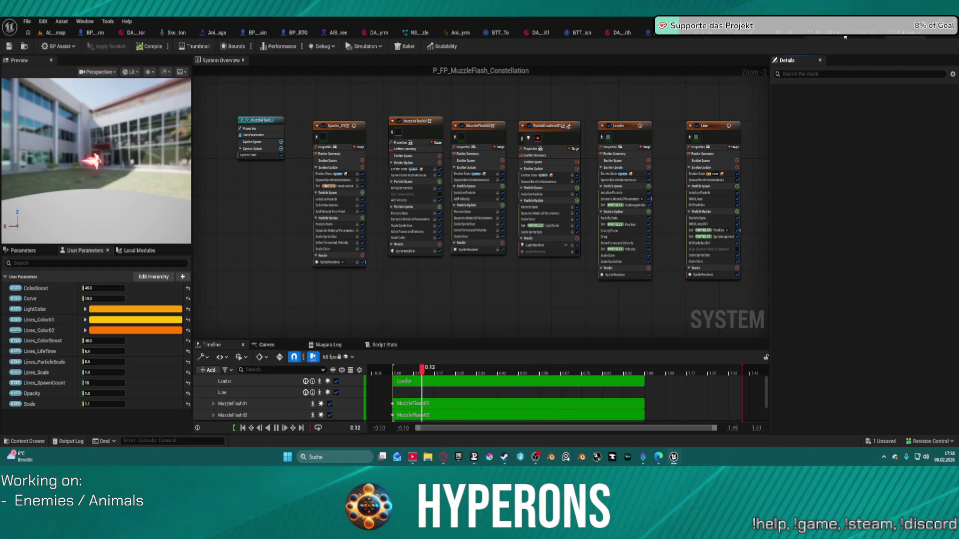
click(824, 36)
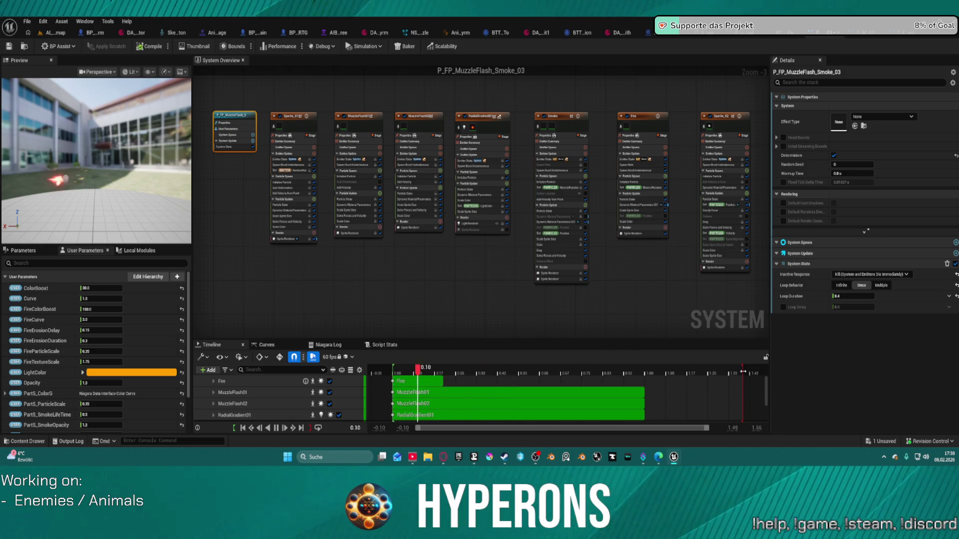
Step: Shorten Smoke_03's preview range to about 0.40 and attempt a save, dismissing the failed-save messages
drag(740, 370, 495, 379)
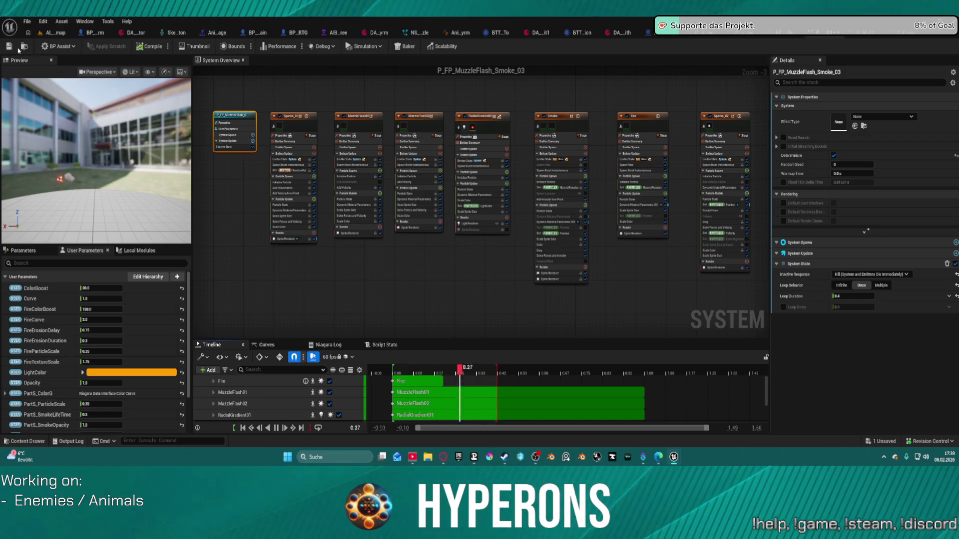
click(9, 48)
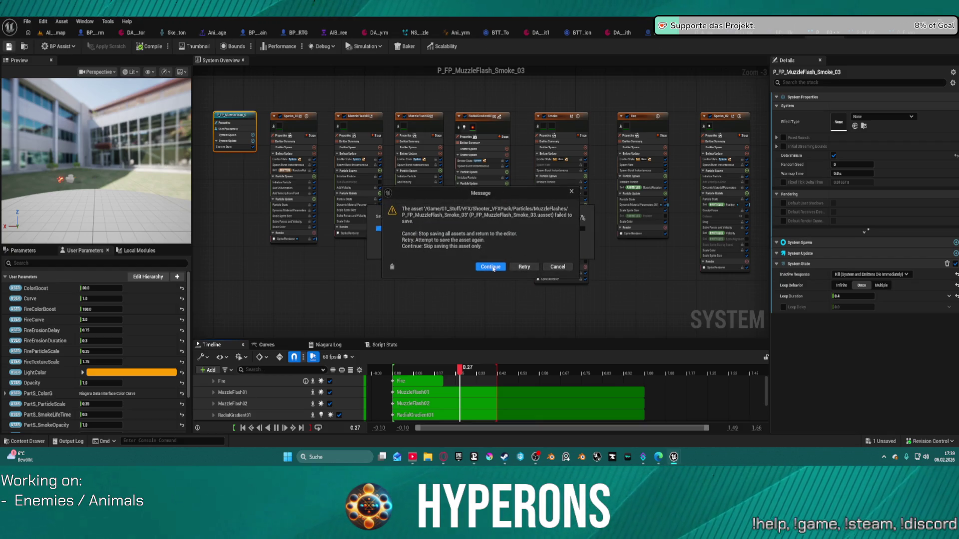
click(491, 267)
click(545, 254)
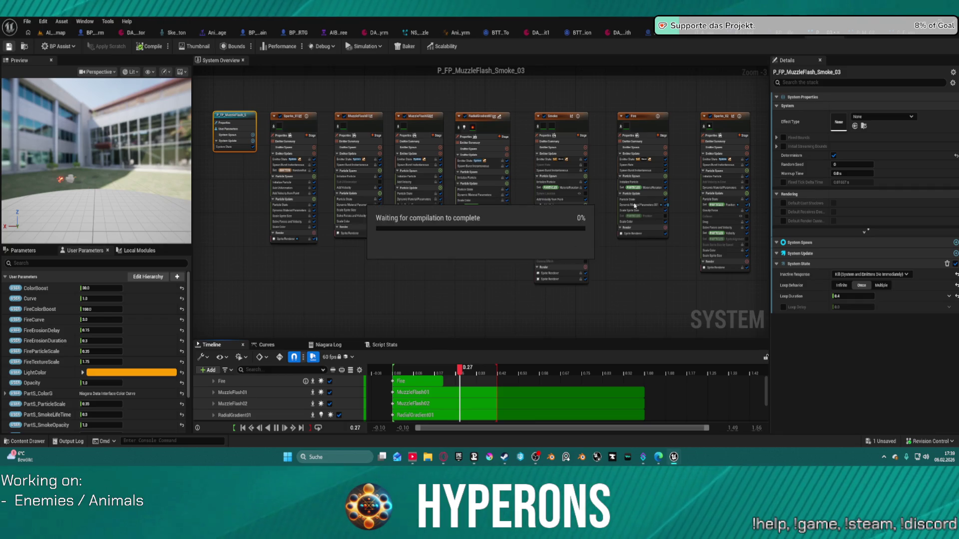
click(751, 39)
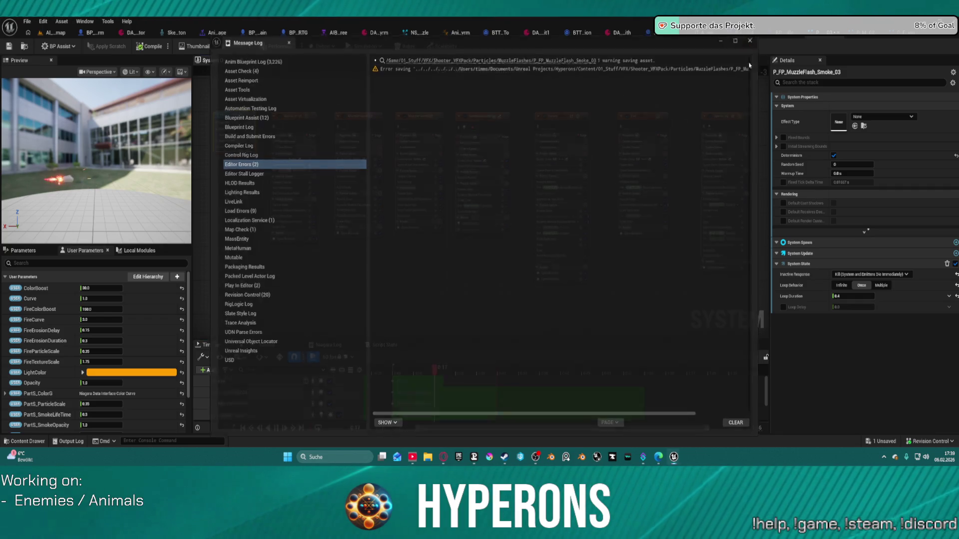
Step: Check the MuzzleFlashes folder, then switch to the BP_Proj_WyrmSpit blueprint
mouse_move(677, 459)
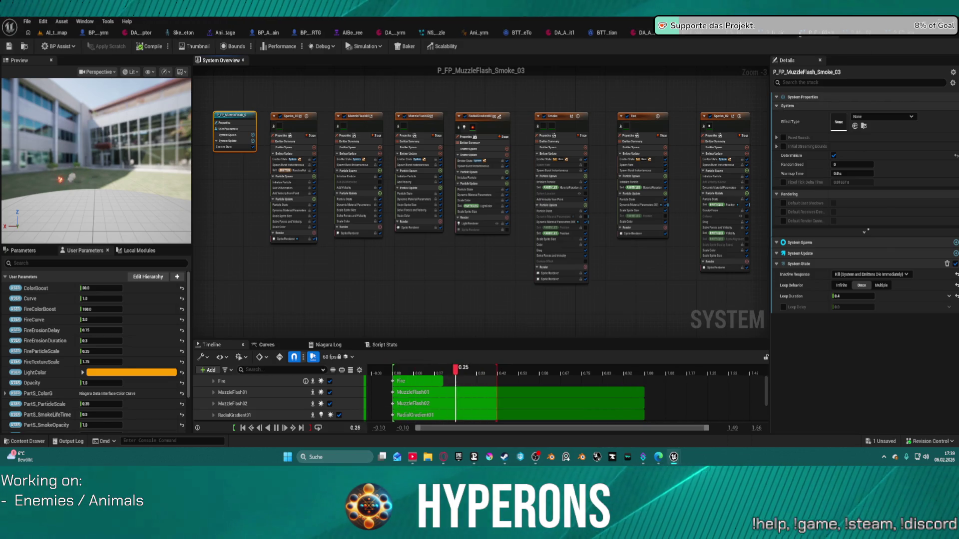
key(ctrl+space)
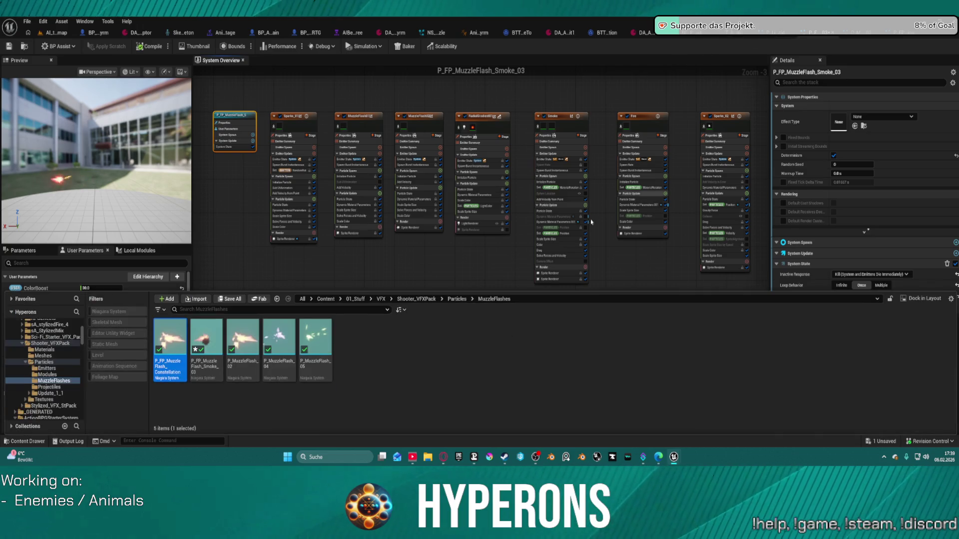
click(460, 253)
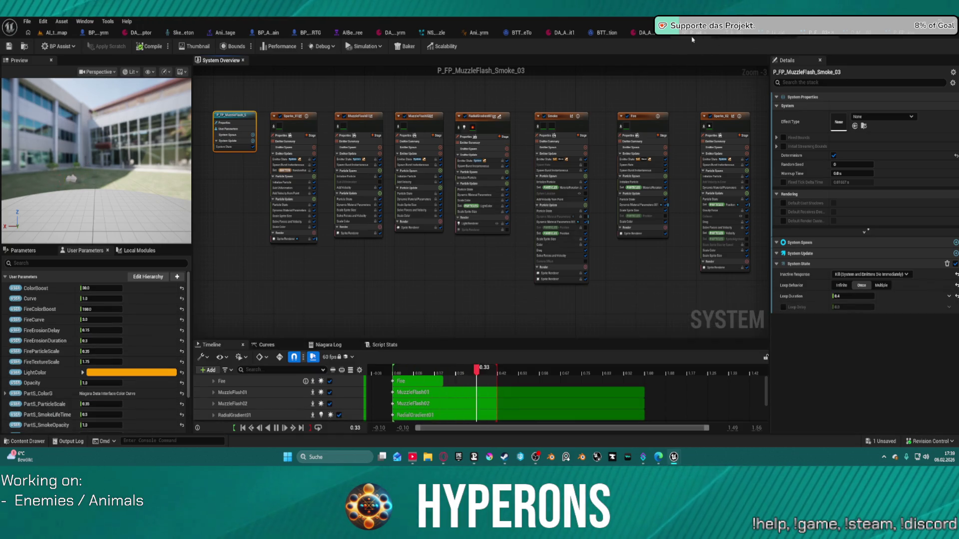
click(693, 34)
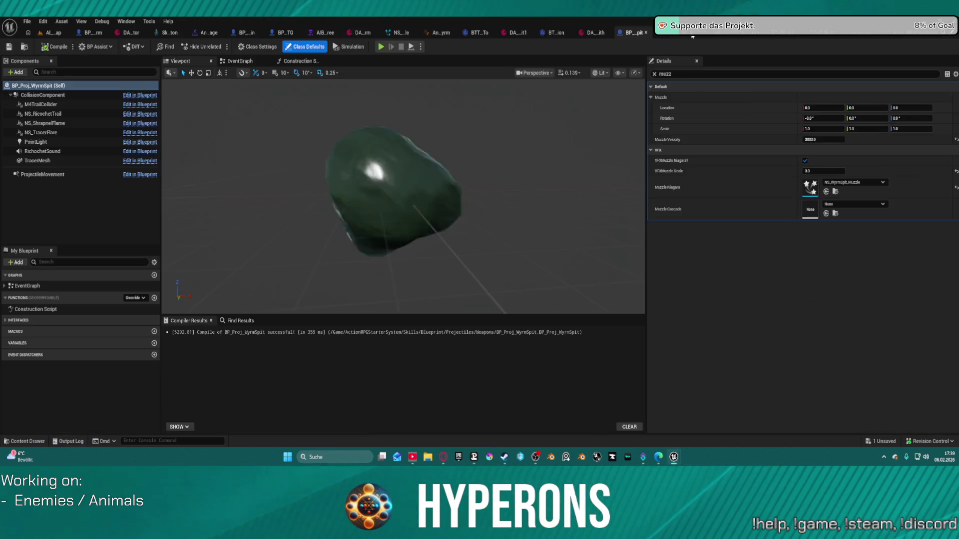
Step: Open BP_Proj_Laser_MP01's class defaults from the weapon projectile assets
click(23, 46)
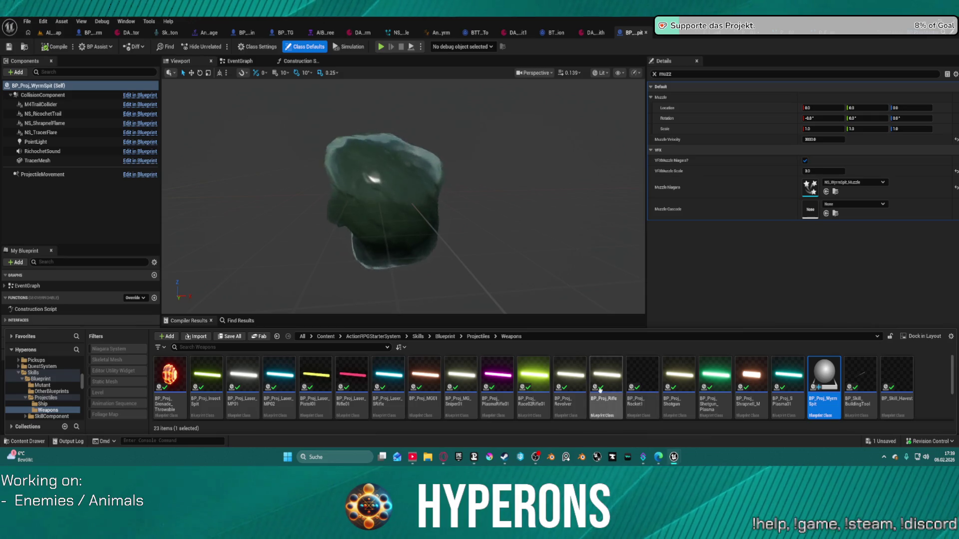
click(279, 379)
click(249, 372)
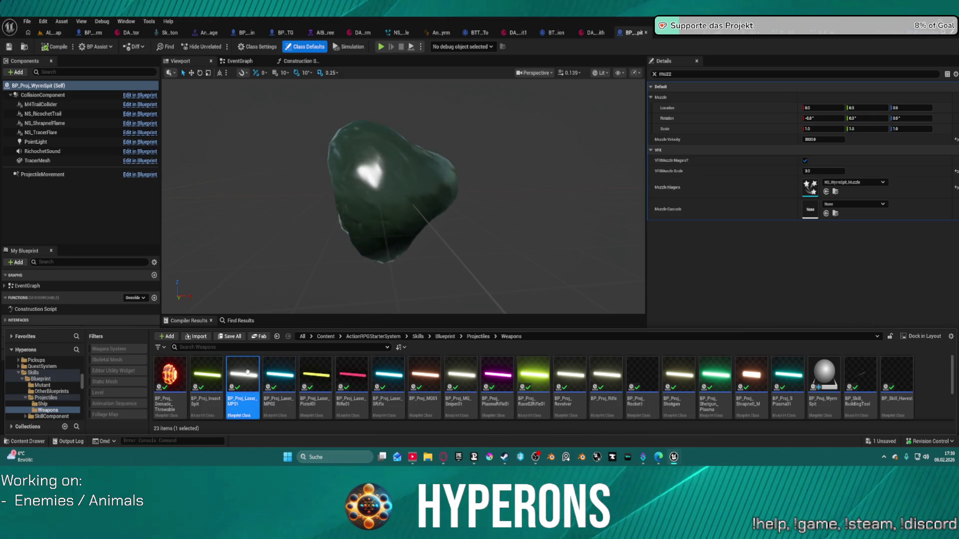
double_click(248, 374)
Step: Browse to its Muzzle Niagara asset and open P_FP_MuzzleFlash_Constellation
scroll(618, 265, down, 5)
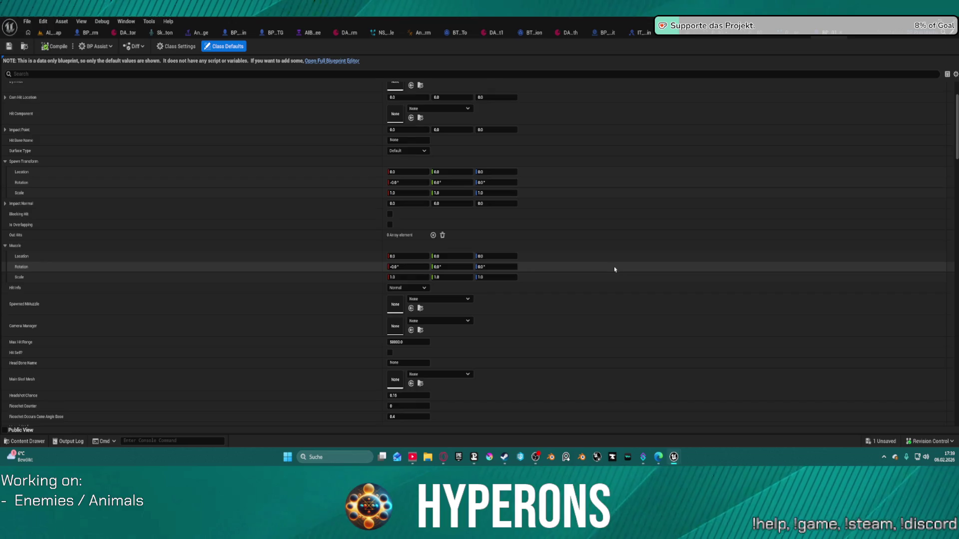
scroll(619, 255, down, 15)
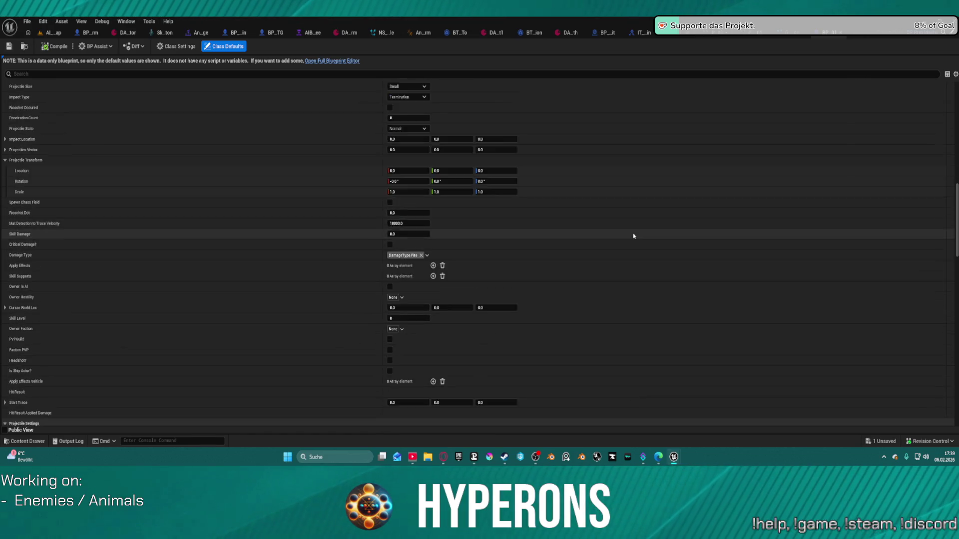
scroll(637, 246, down, 8)
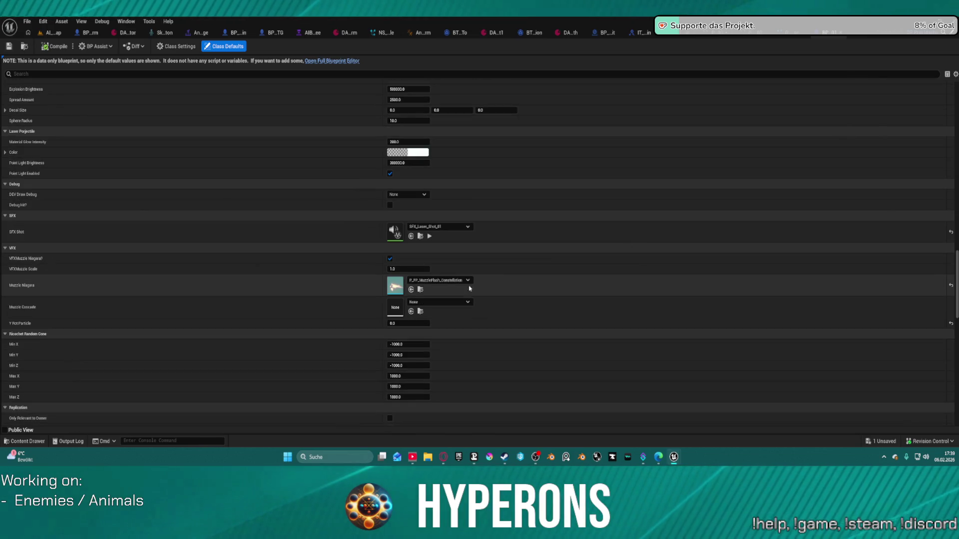
click(420, 290)
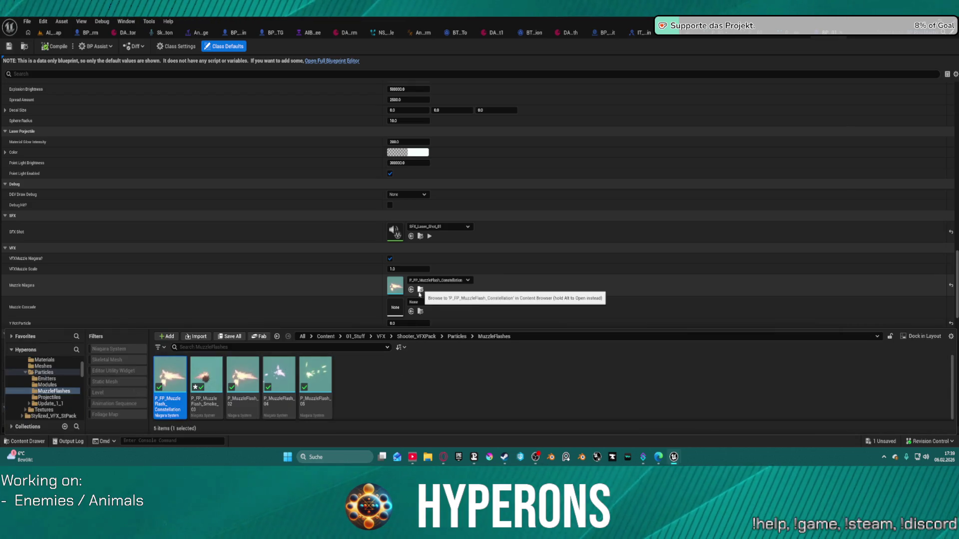
double_click(180, 366)
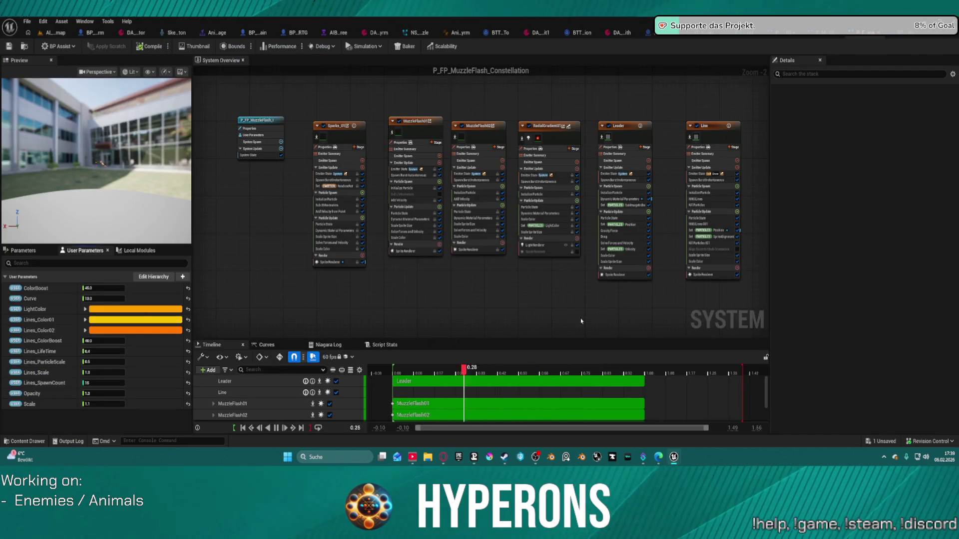
Step: Set P_FP_MuzzleFlash_Constellation's Loop Behavior to Once and Inactive Response to Kill, then return to the level
click(260, 120)
click(850, 286)
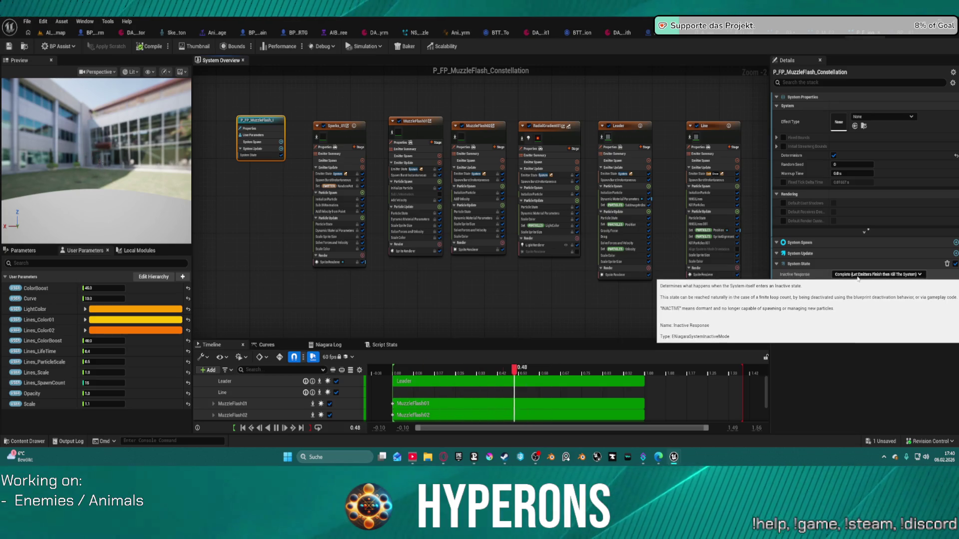
click(858, 275)
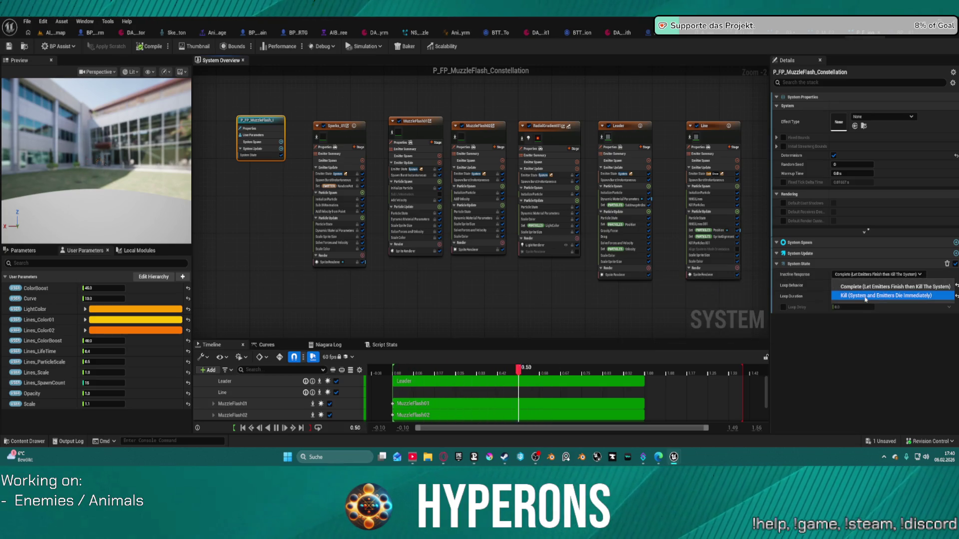
click(865, 296)
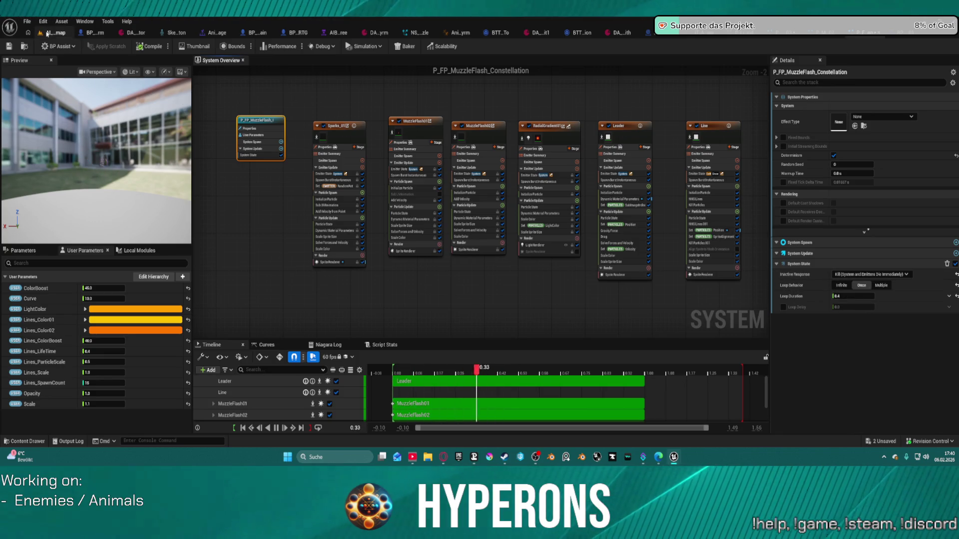
click(48, 33)
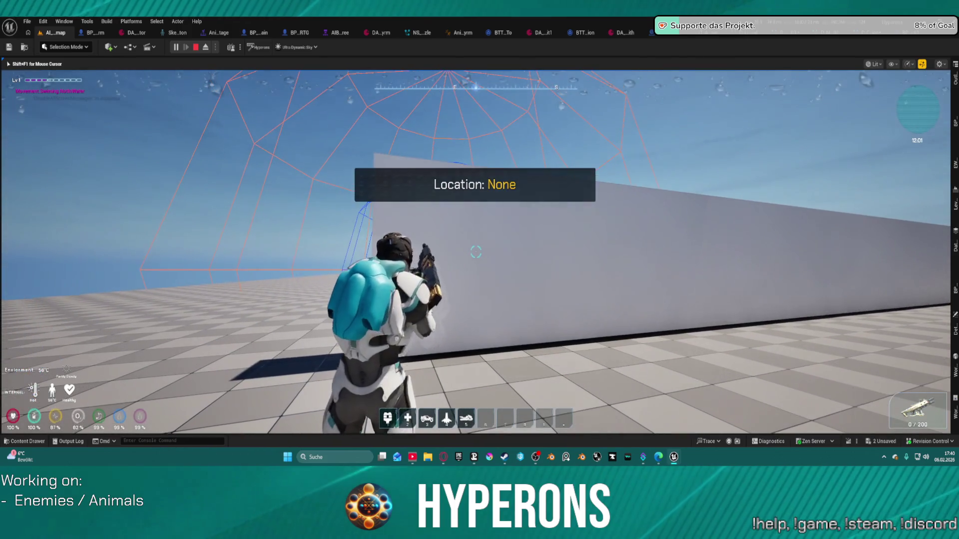
Step: Fire the weapon at the wall, end the play test, and return to the projectile blueprint
click(475, 252)
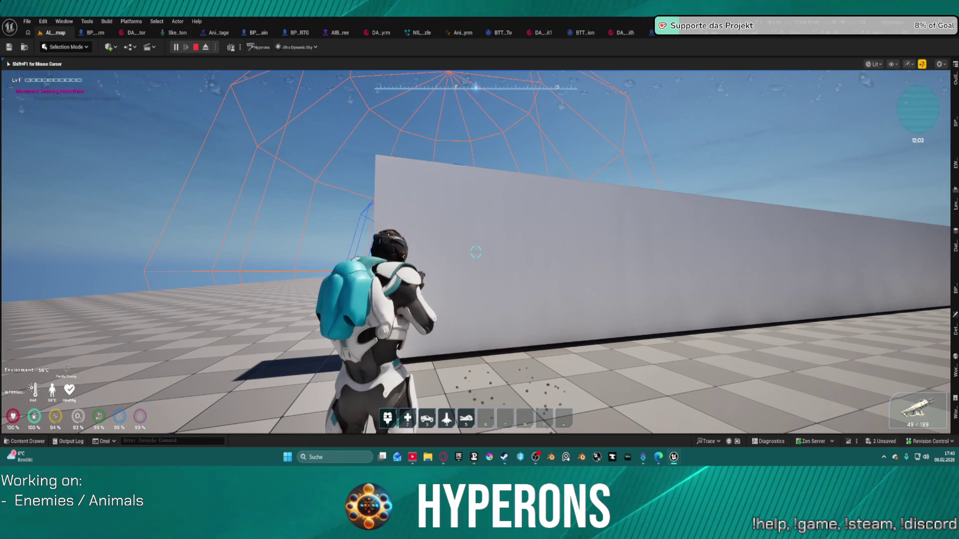
key(Escape)
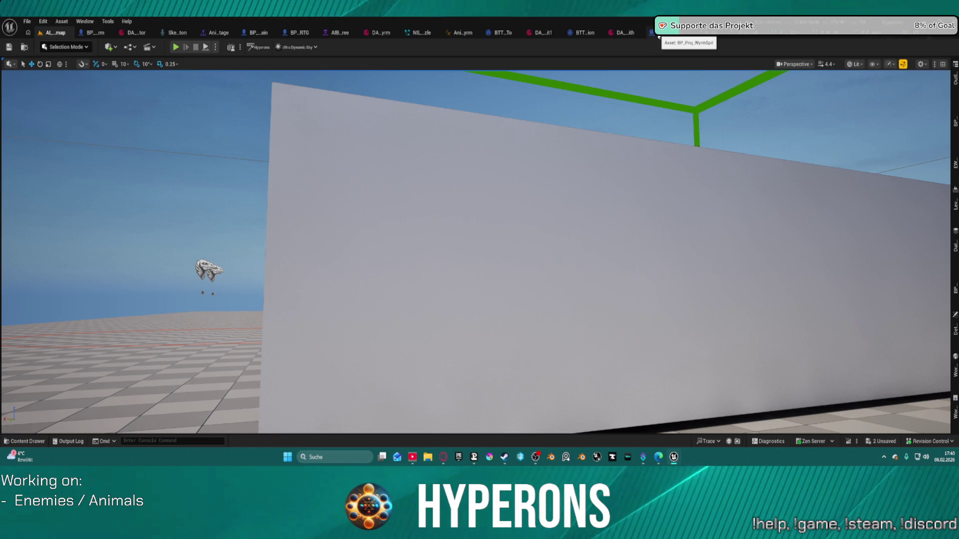
click(902, 35)
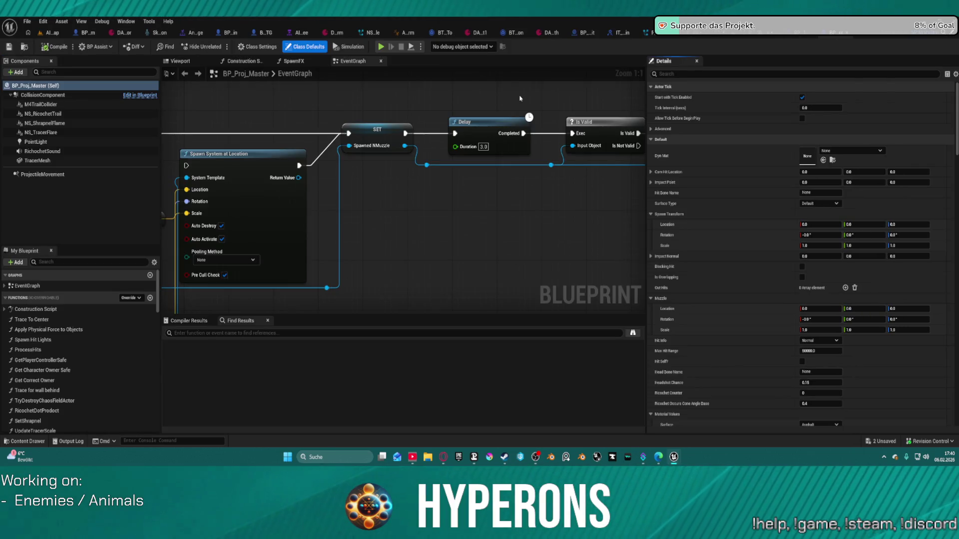
Step: Breakpoint BP_Proj_Master's muzzle SET node and inspect the Muzzle Niagara value (P_Laser_MuzzleFlash_03) while debugging
right_click(377, 130)
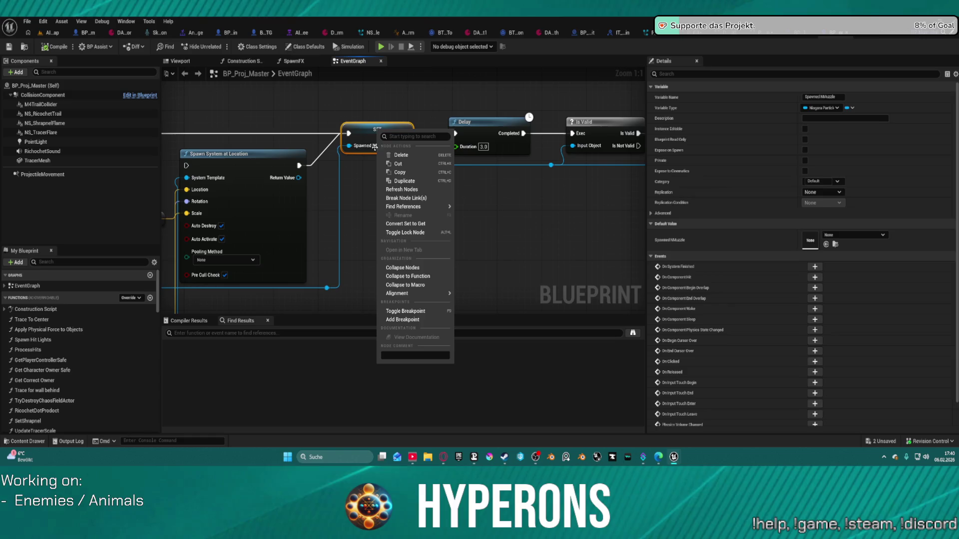
click(417, 320)
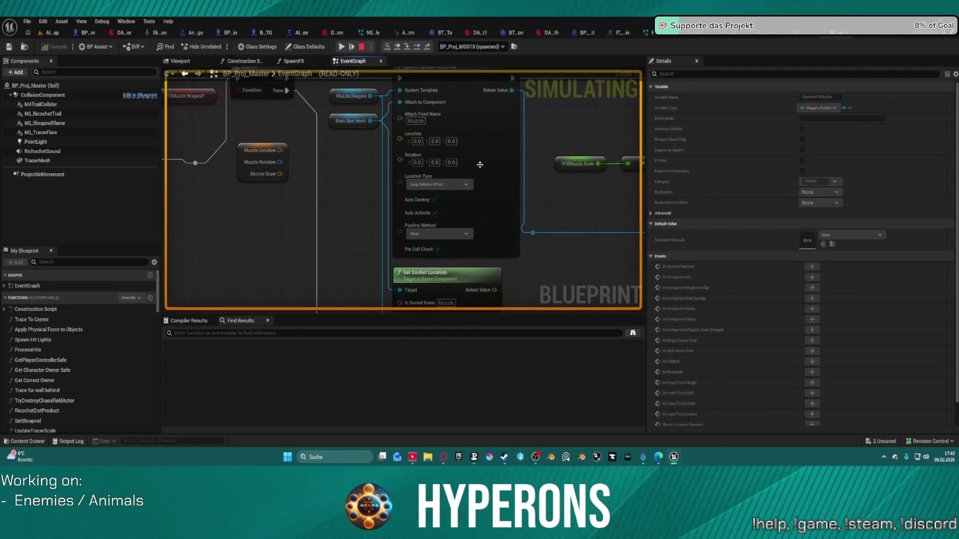
mouse_move(291, 179)
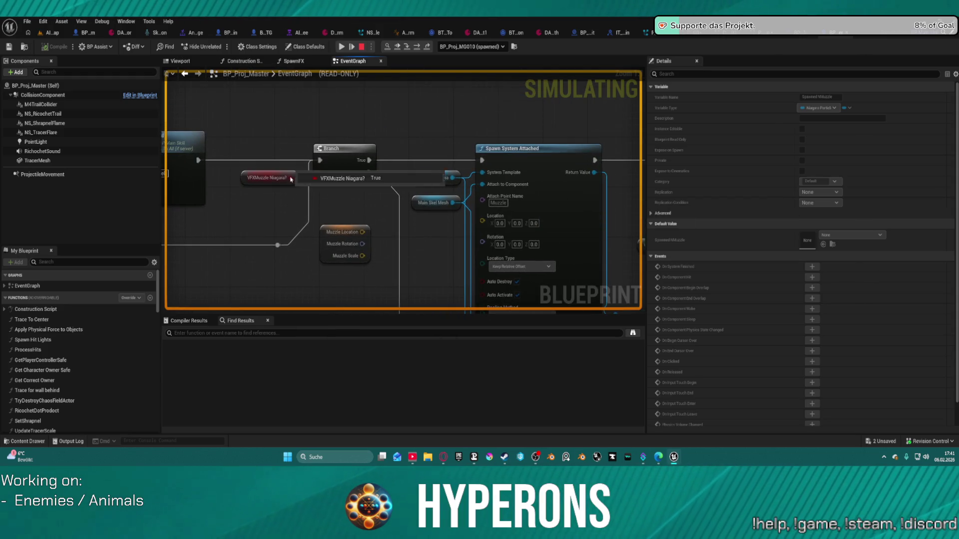
mouse_move(450, 179)
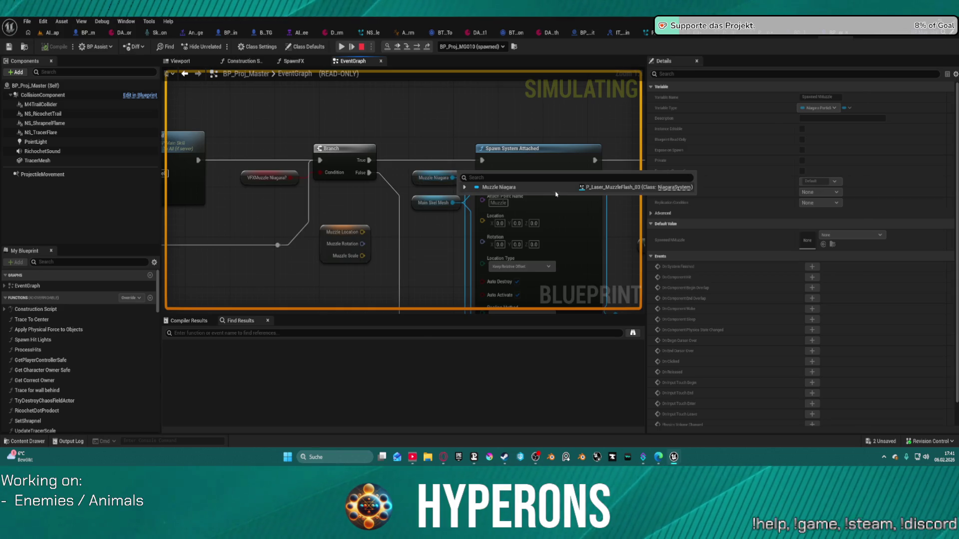
click(587, 189)
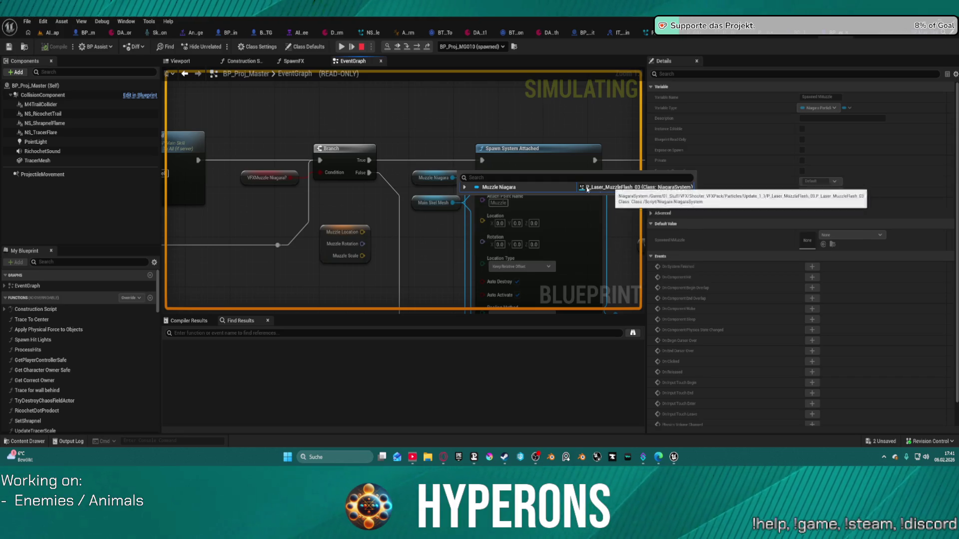
click(343, 46)
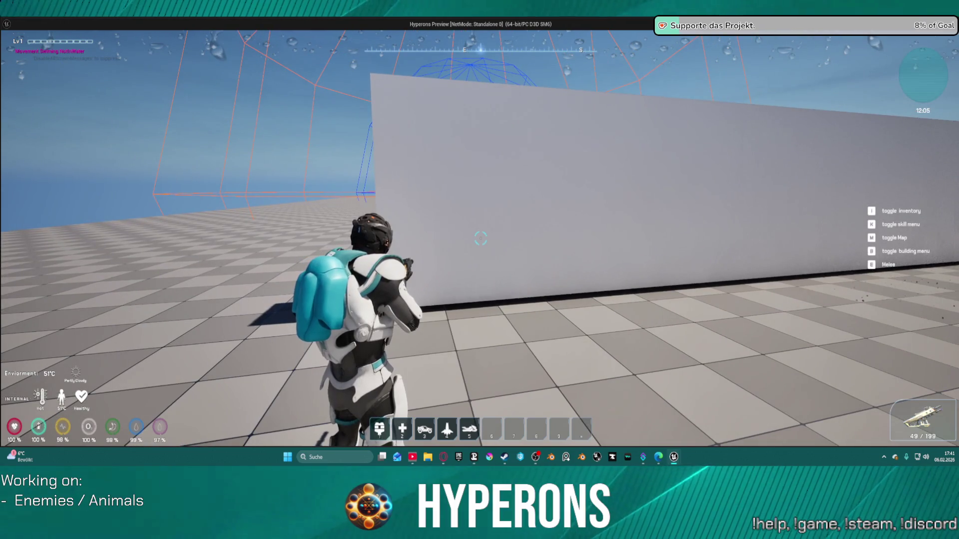
key(Escape)
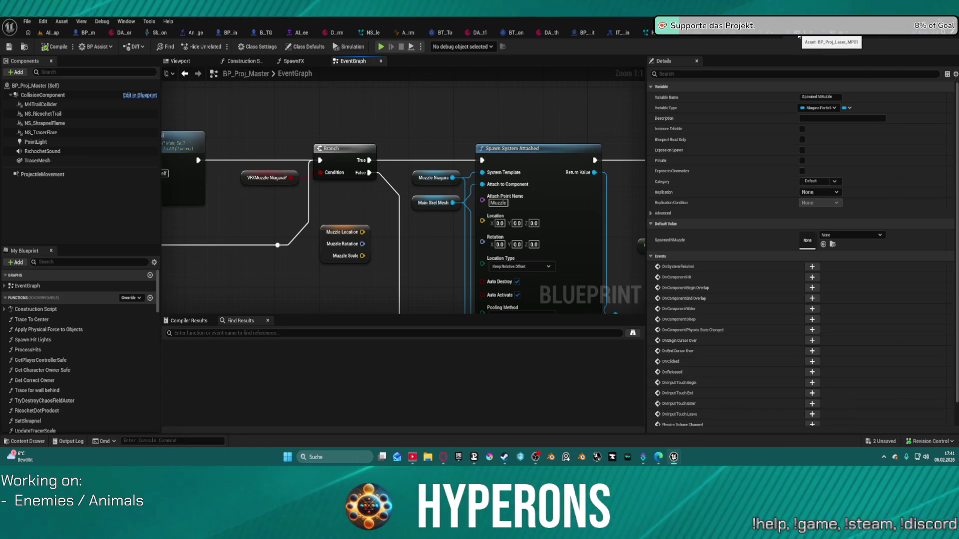
click(799, 37)
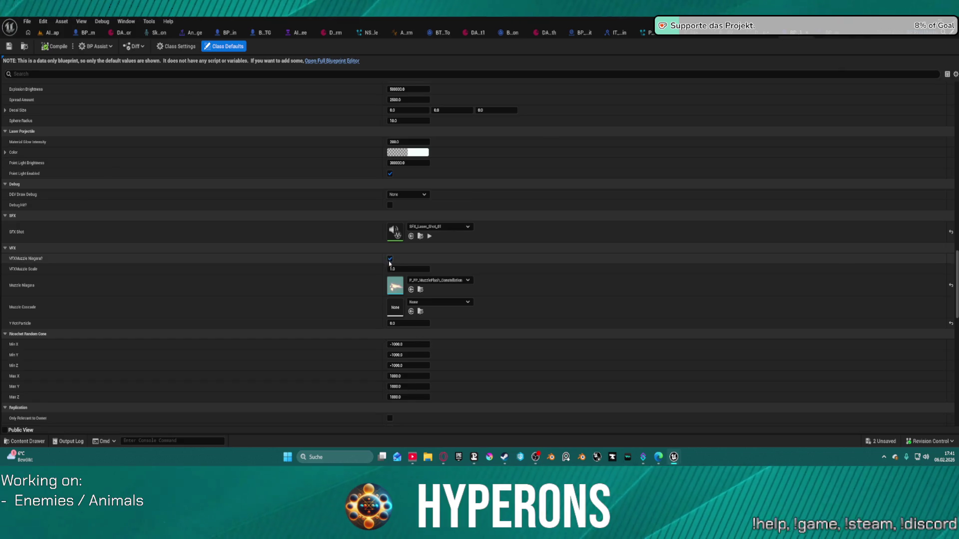
click(581, 34)
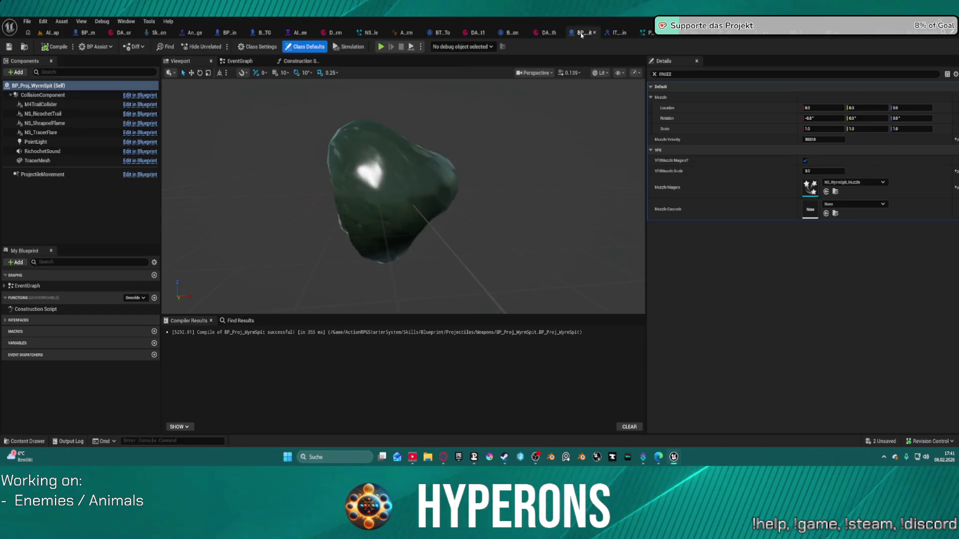
key(ctrl+Tab)
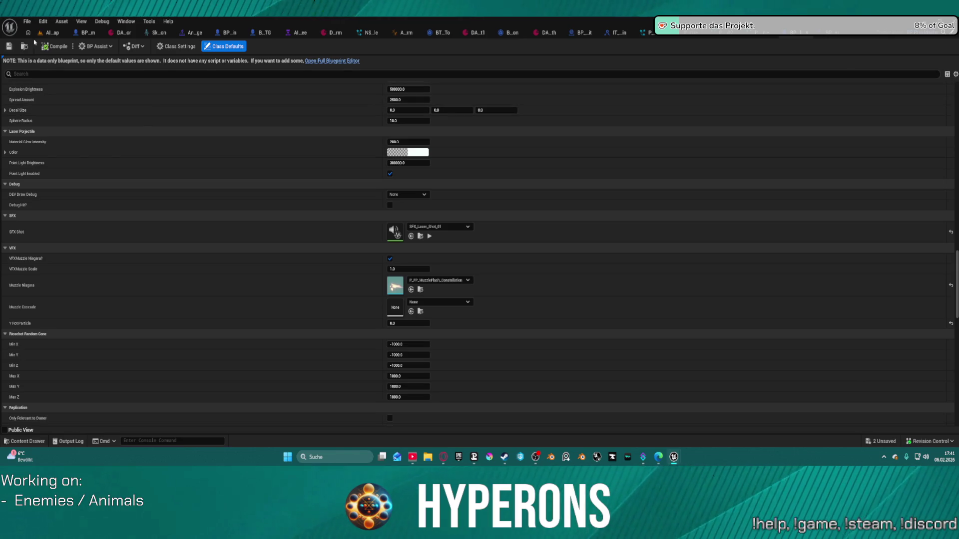
click(25, 46)
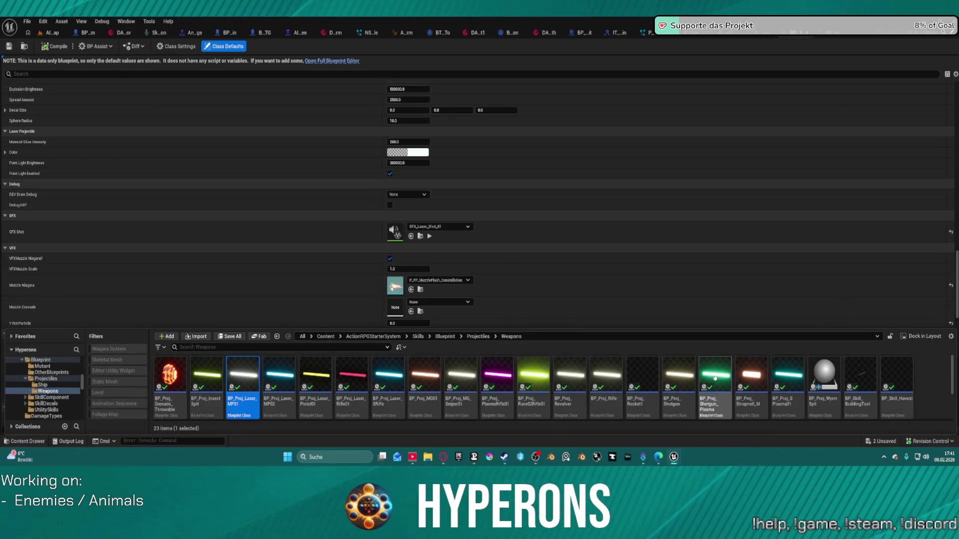
click(641, 375)
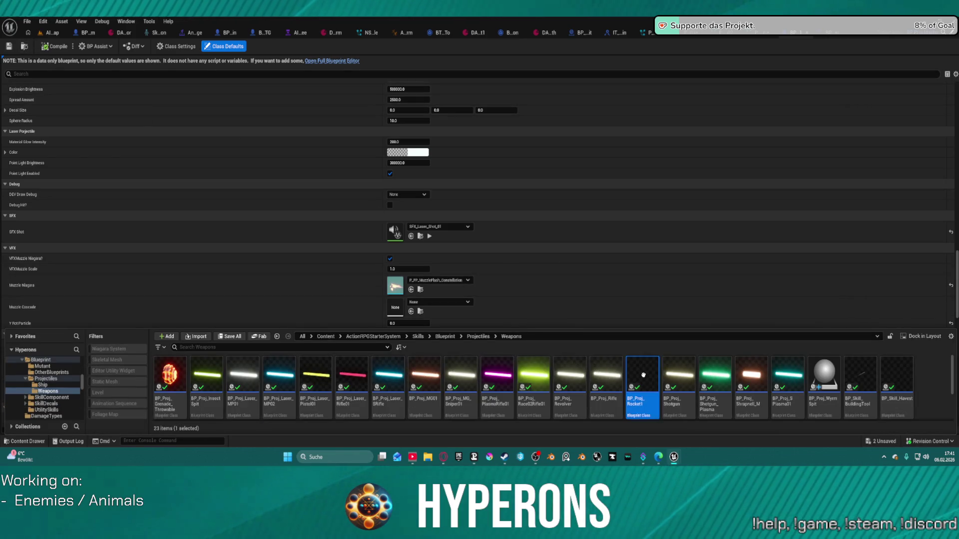
click(600, 372)
double_click(601, 372)
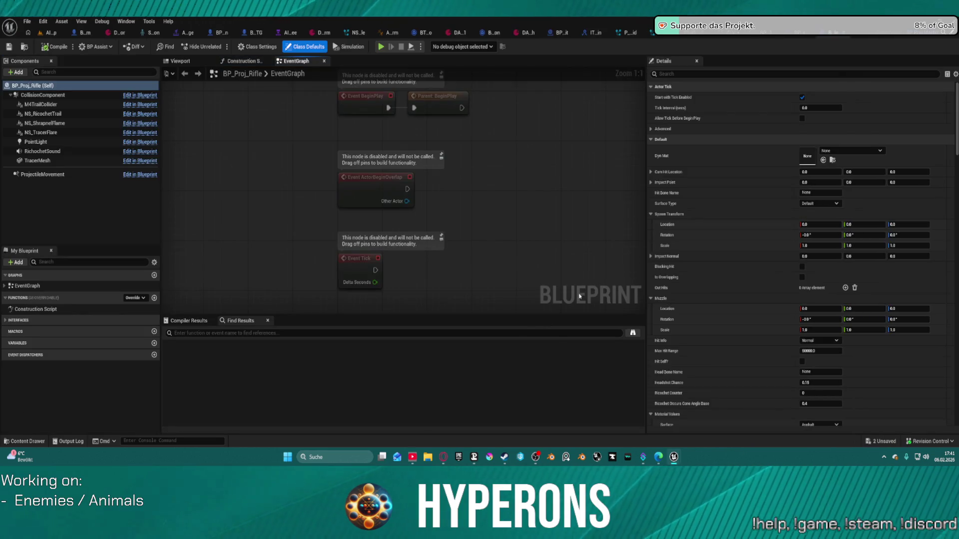
scroll(807, 283, down, 8)
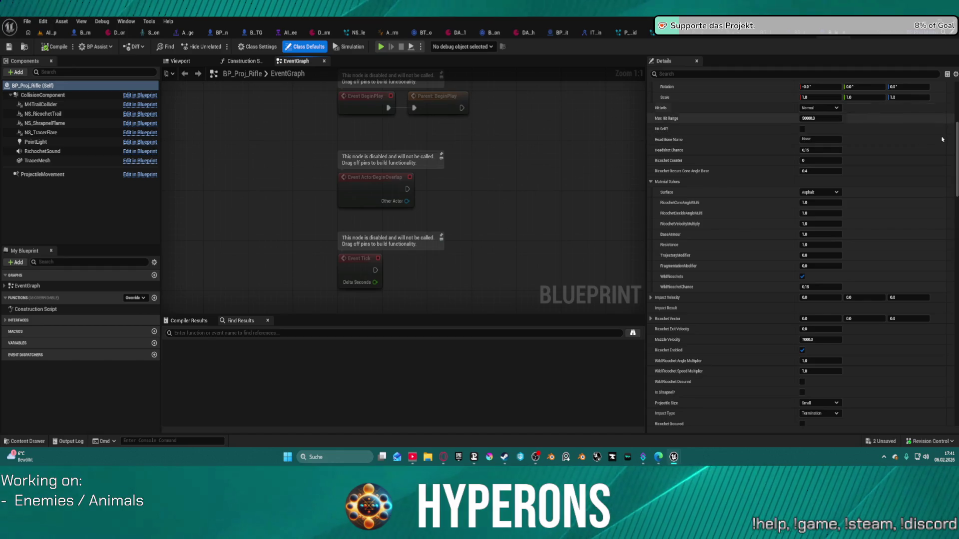
drag(956, 149, 933, 275)
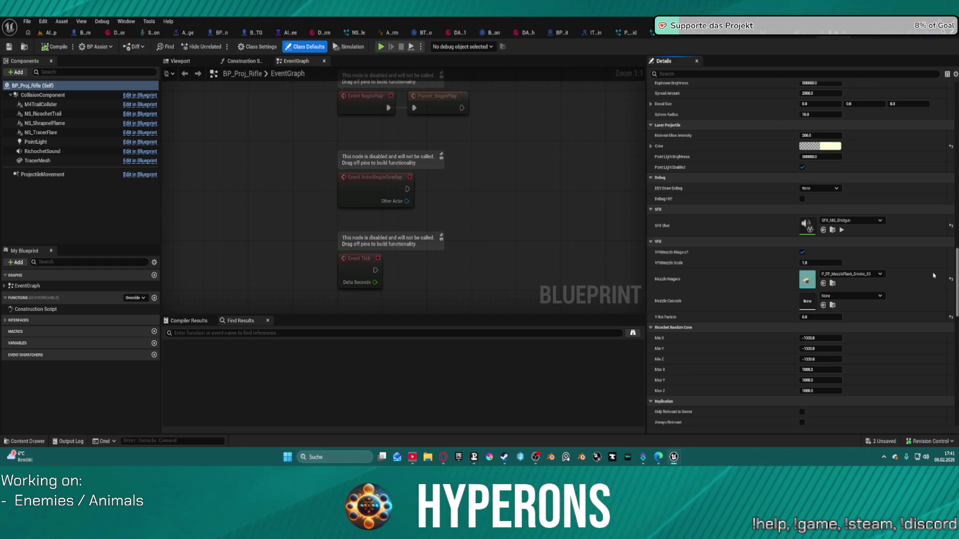
scroll(933, 275, up, 1)
double_click(805, 289)
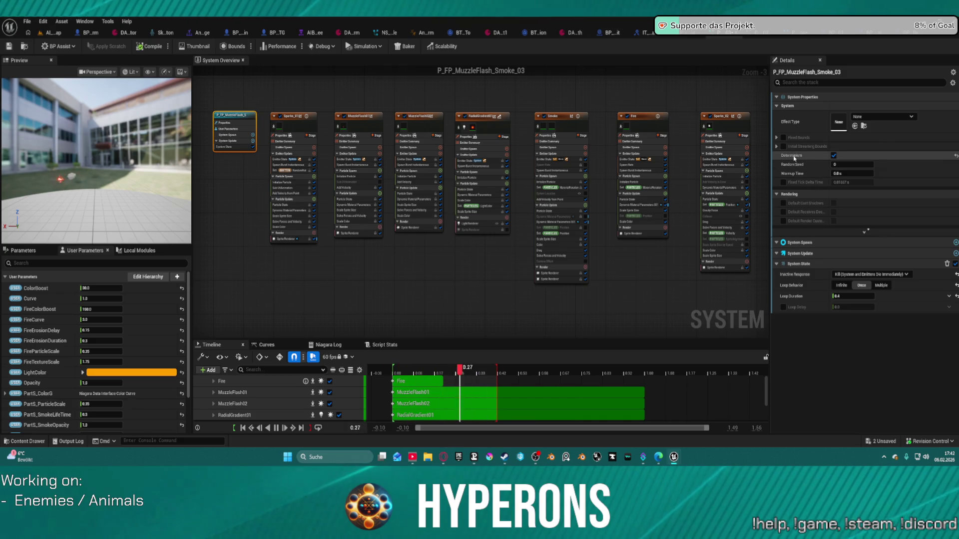
Step: Leave P_FP_MuzzleFlash_Smoke_03 and bring the test level's viewport back to the front
mouse_move(791, 159)
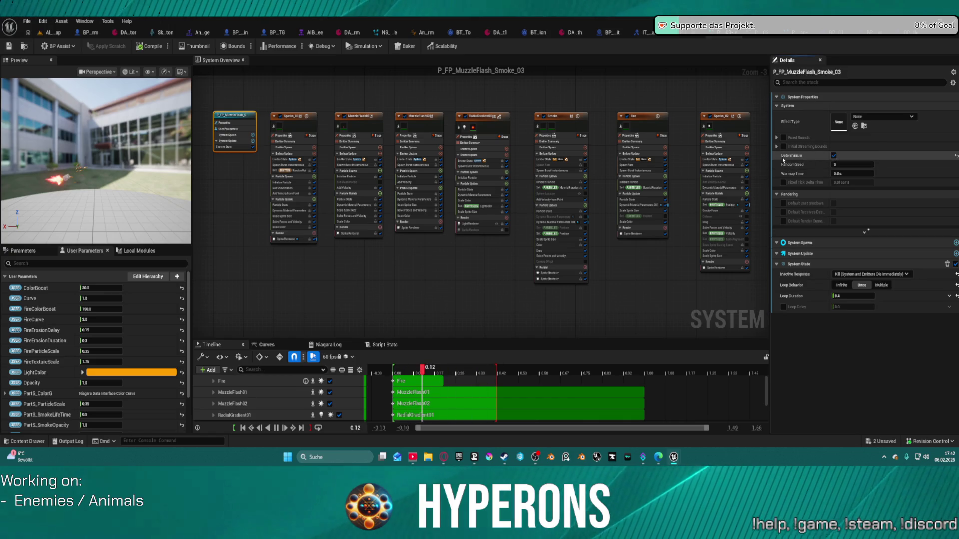
click(46, 34)
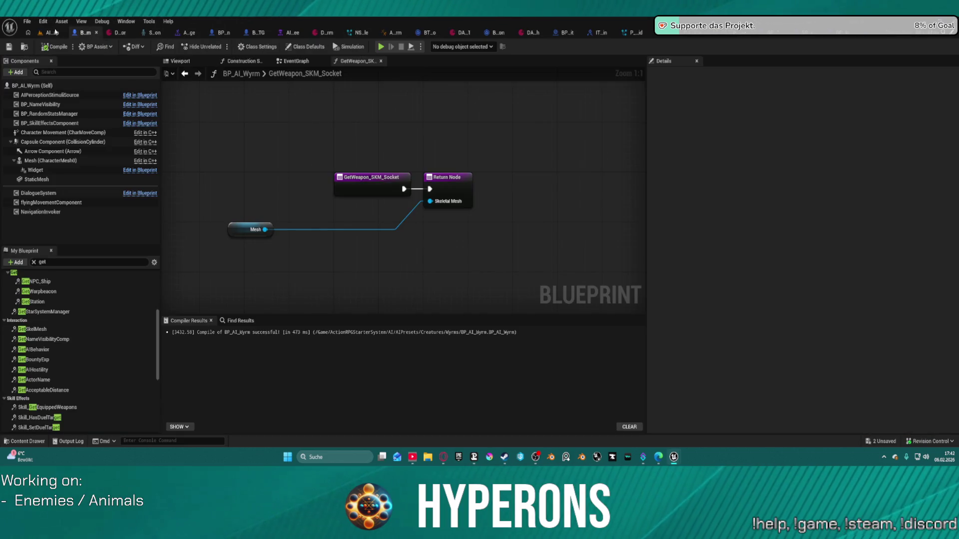
click(52, 33)
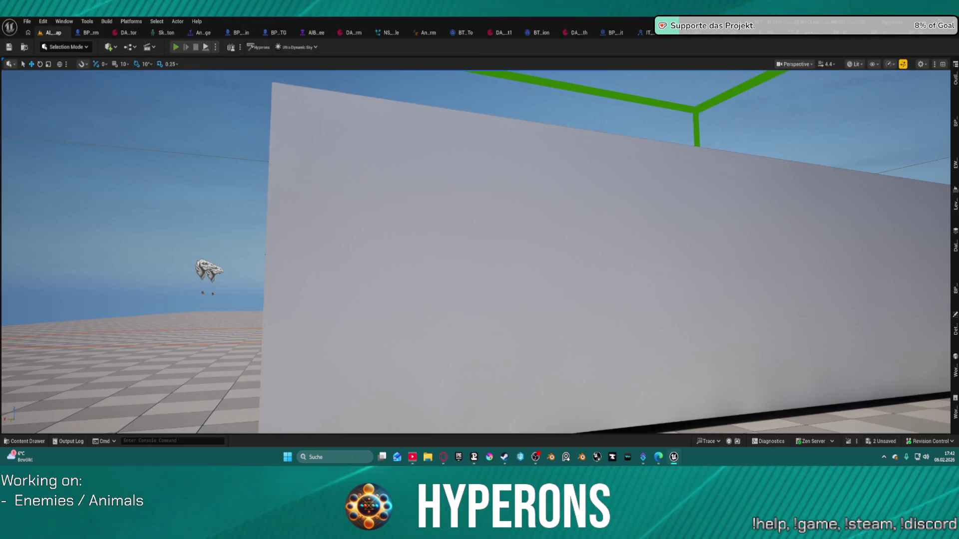
Step: Run a firing play test past the breakpoint, stop it, and reopen P_FP_MuzzleFlash_Constellation
key(alt+p)
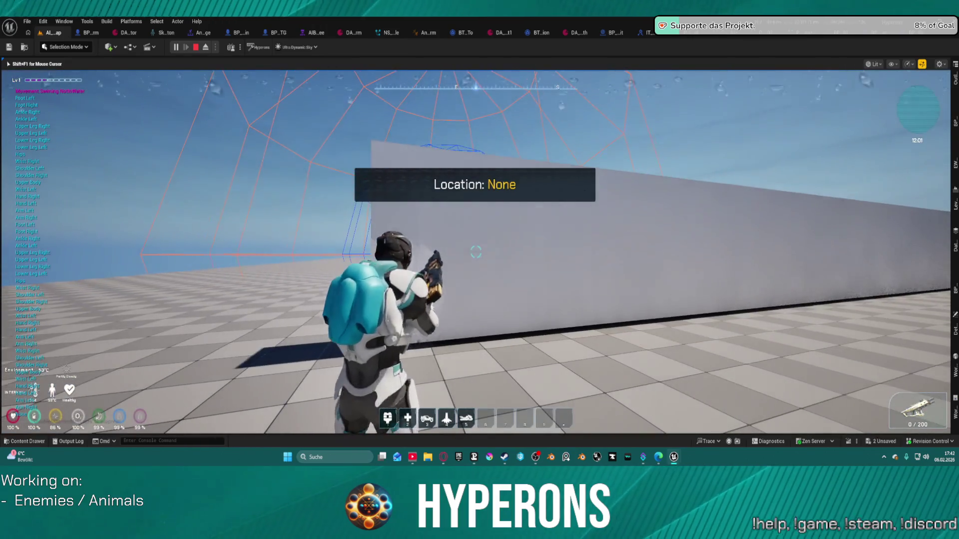
click(529, 270)
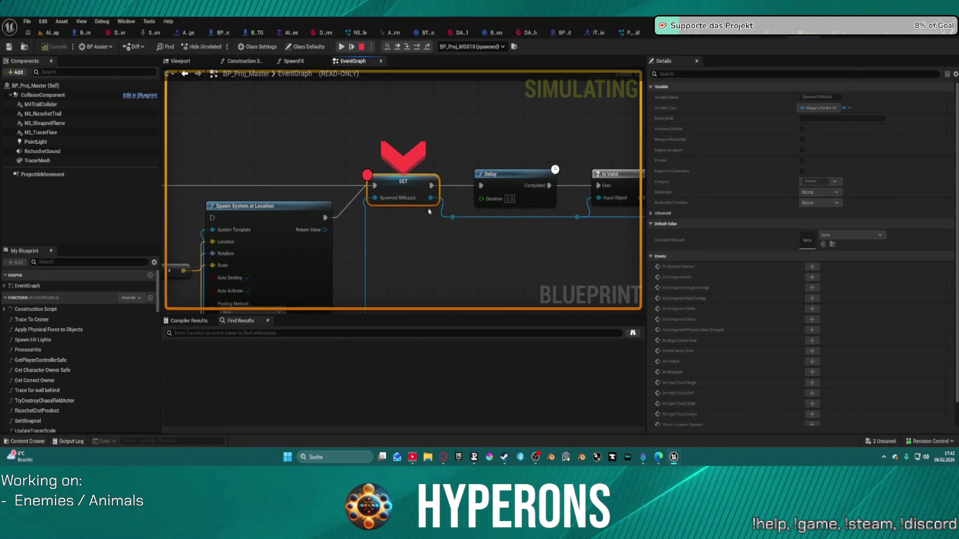
click(342, 47)
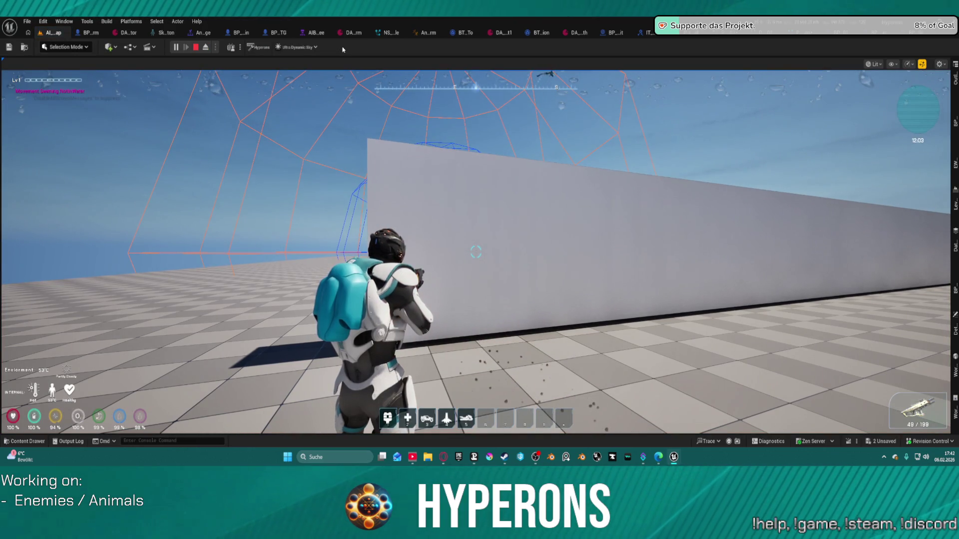
key(Escape)
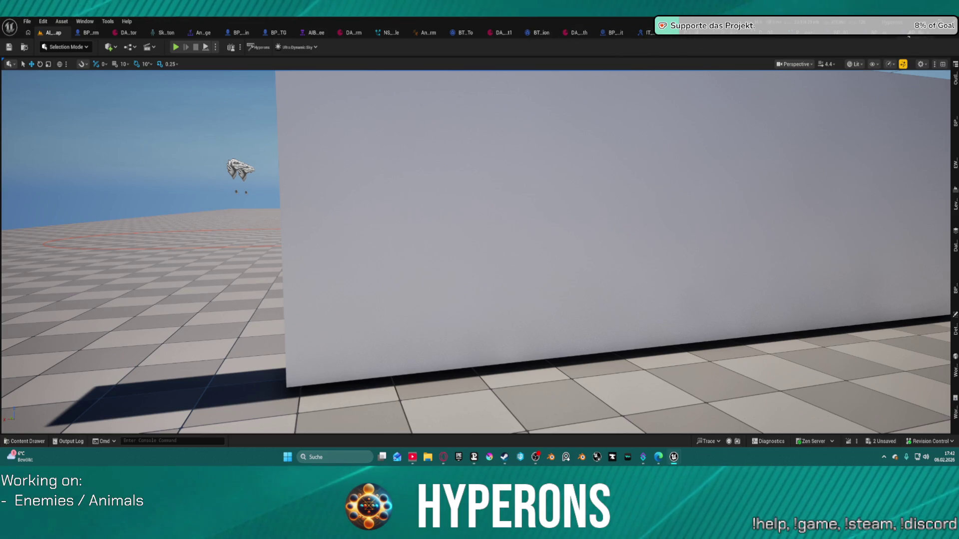
click(799, 32)
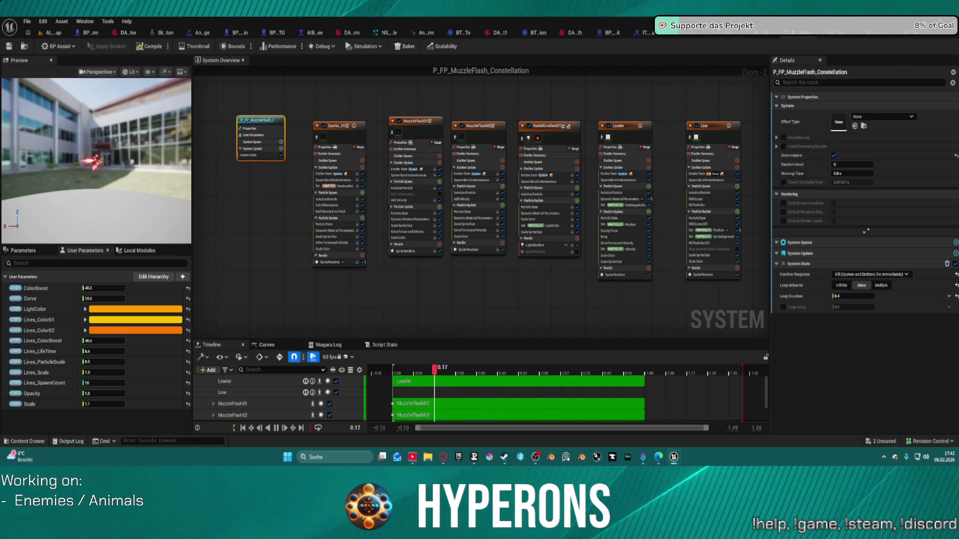
Step: Look over the acid and P_FP_MuzzleFlash_Smoke_03 systems, then return to BP_Proj_Rifle
click(691, 33)
click(724, 32)
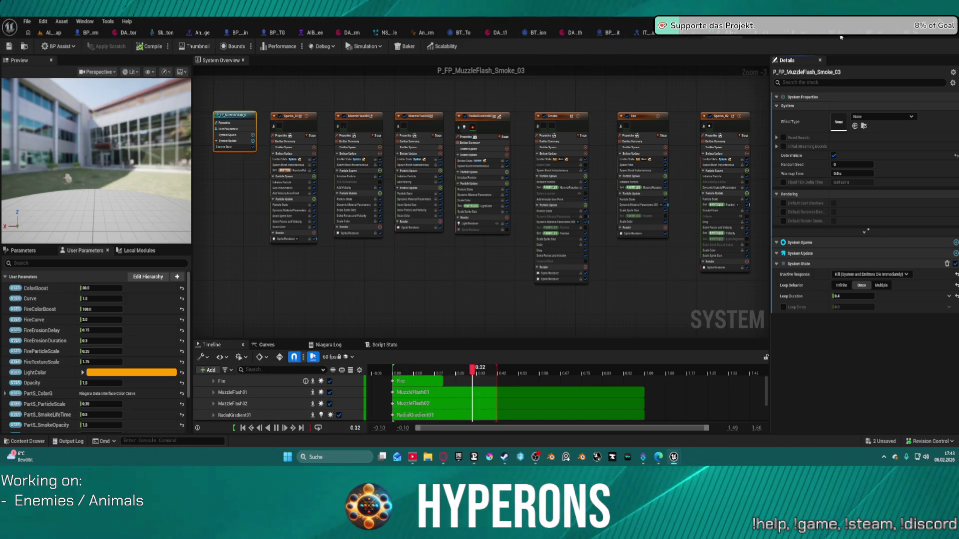
click(912, 41)
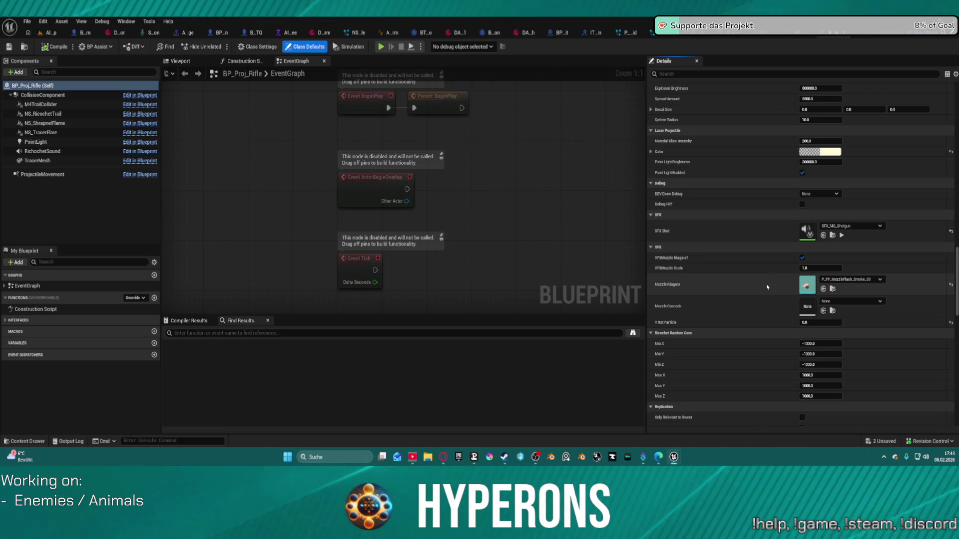
Step: Clear BP_Proj_Rifle's Muzzle Niagara, then inspect the spawn, SET and Delay nodes during the play test
click(859, 280)
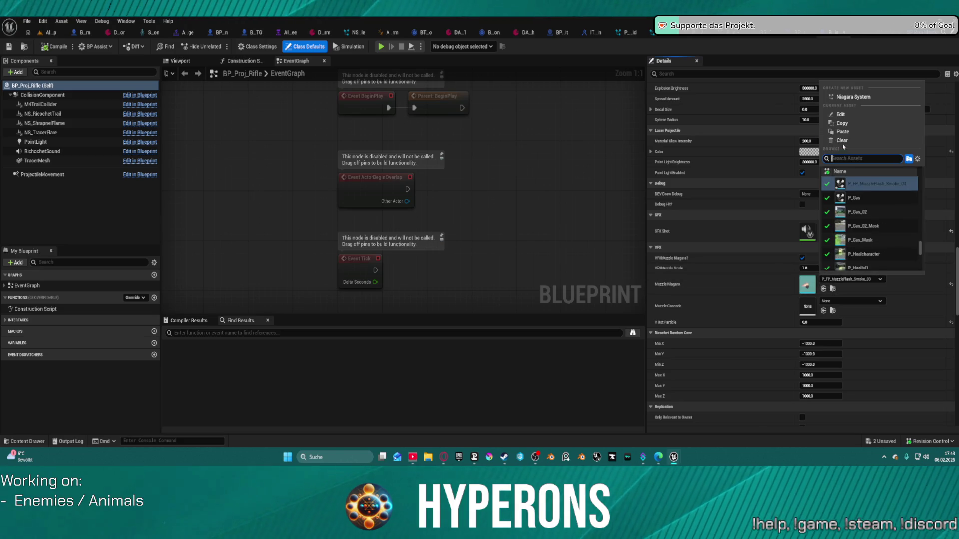
click(819, 139)
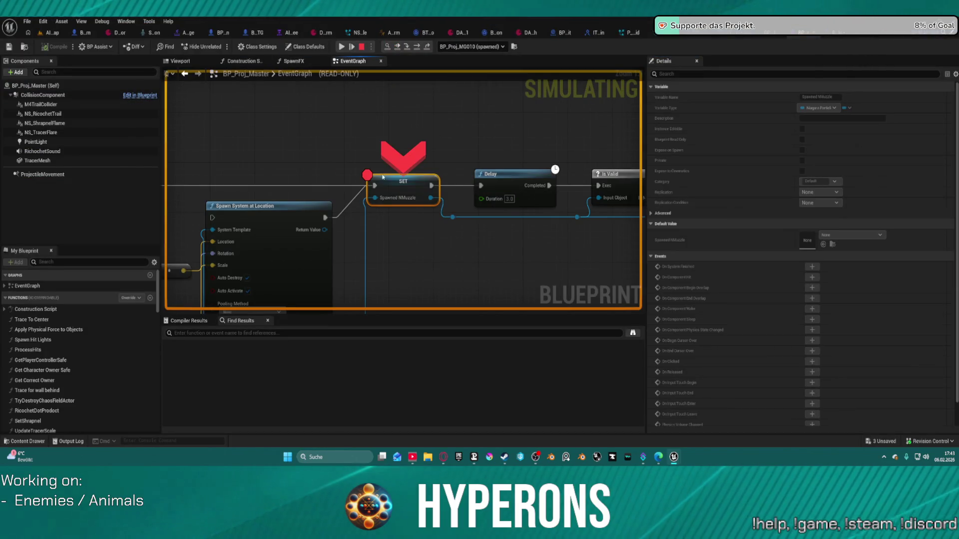
mouse_move(377, 198)
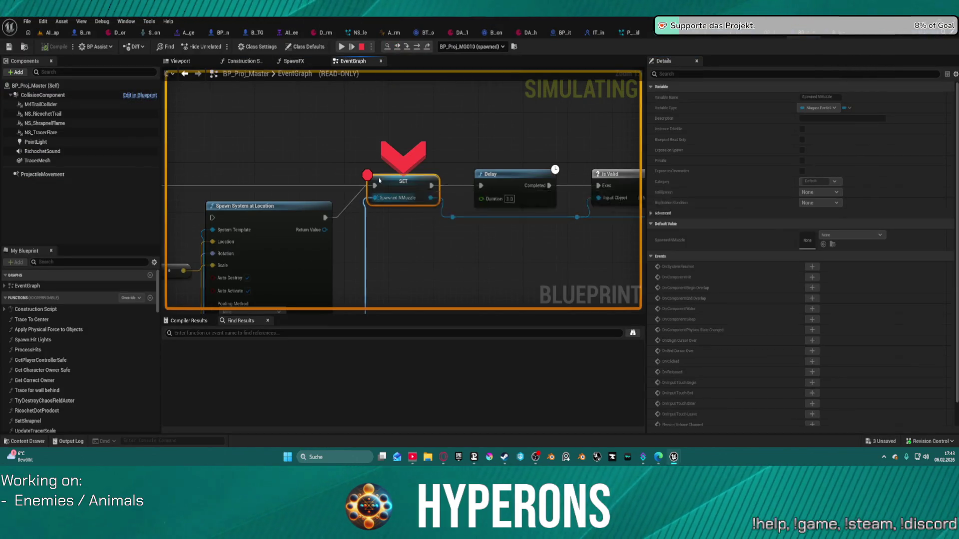
key(F8)
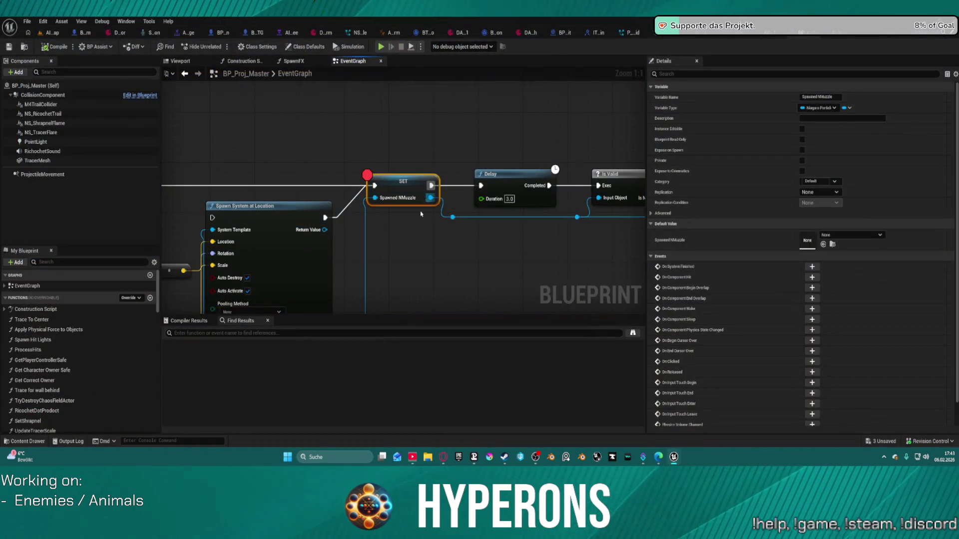
mouse_move(405, 239)
mouse_down()
mouse_move(580, 193)
mouse_move(611, 140)
mouse_move(541, 98)
mouse_move(535, 157)
mouse_move(425, 162)
mouse_move(338, 136)
mouse_up()
drag(639, 121, 563, 122)
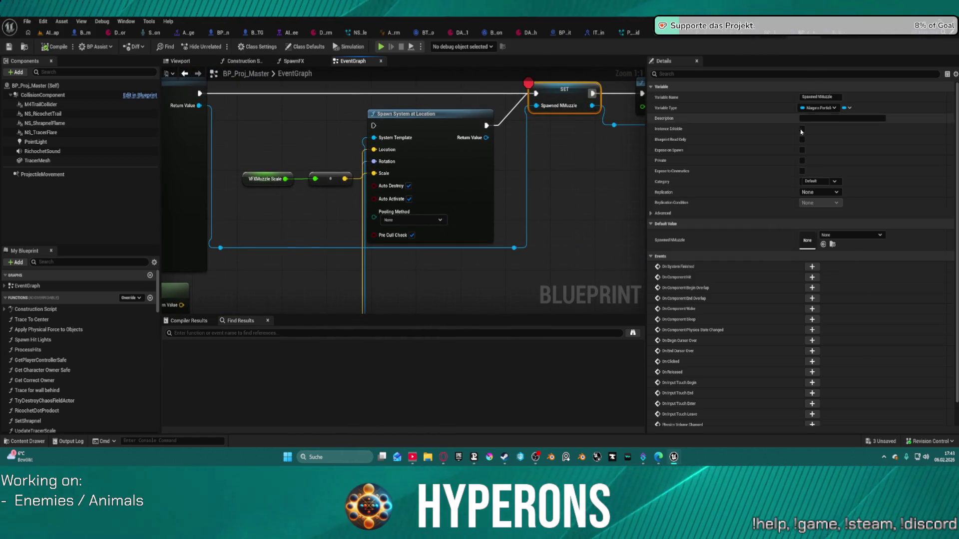
mouse_move(569, 158)
mouse_down()
mouse_move(480, 179)
mouse_move(431, 205)
mouse_up()
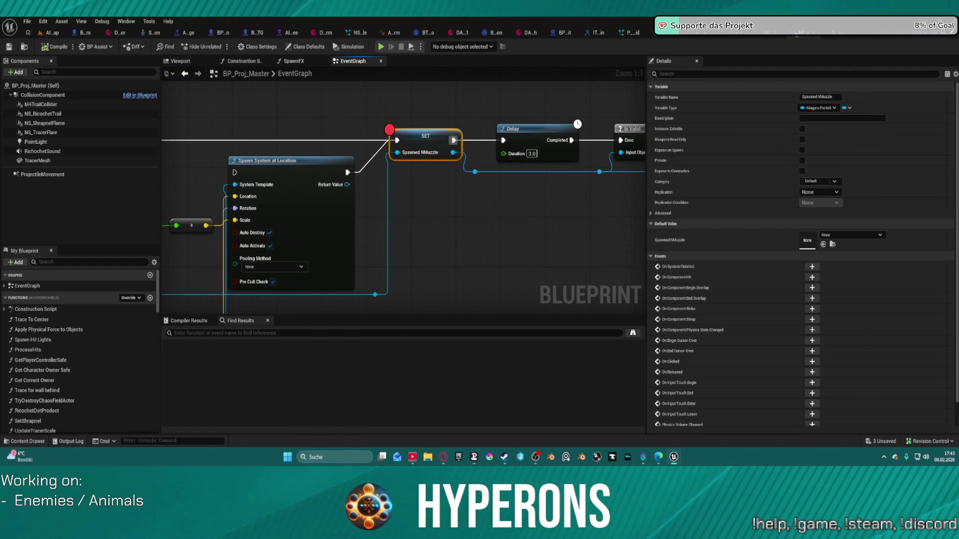
Step: Undo the clear so Muzzle Niagara is P_FP_MuzzleFlash_Smoke_03 again, and show the weapon projectile assets
click(844, 32)
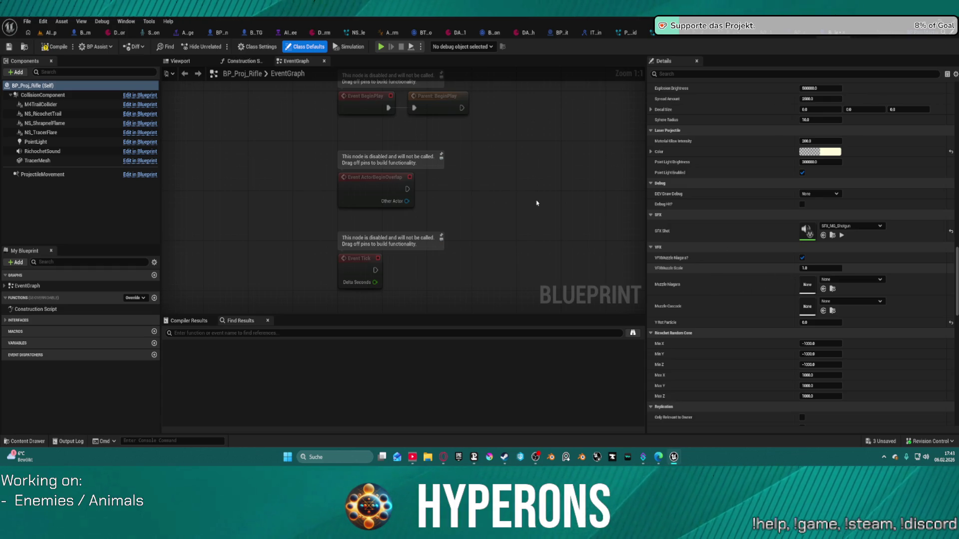
key(ctrl+z)
scroll(516, 185, down, 4)
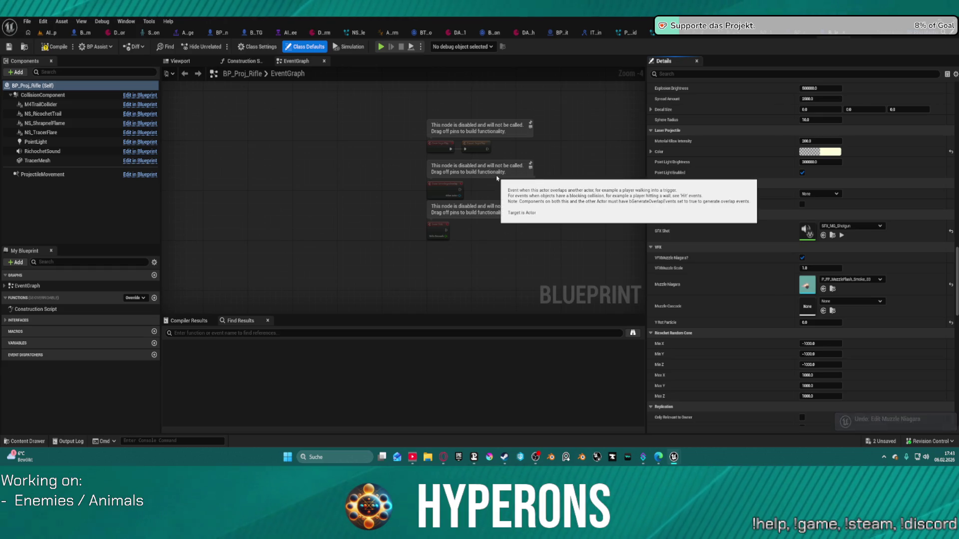
key(ctrl+b)
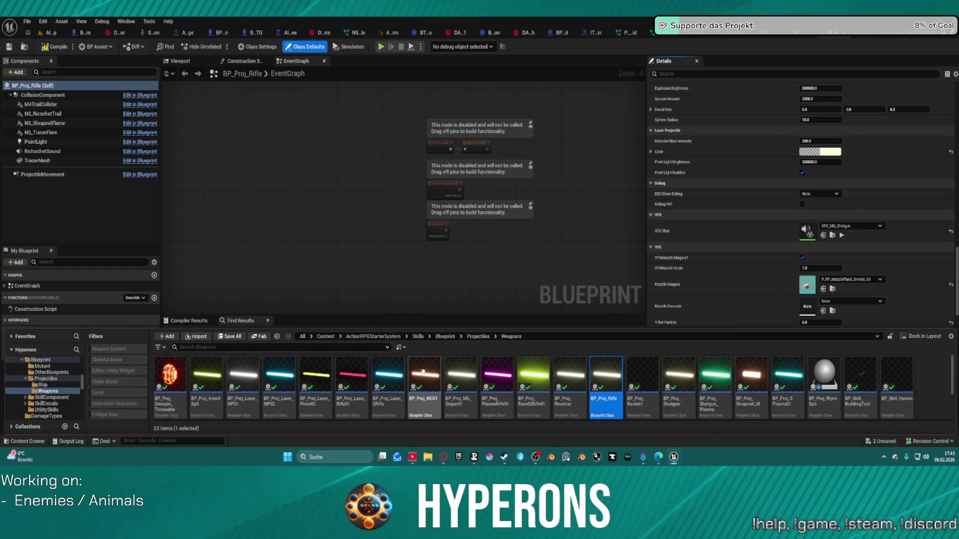
Step: Open BP_Proj_MG01 from the Content Drawer and scroll its Details down to the VFX Muzzle Niagara
click(425, 374)
double_click(428, 375)
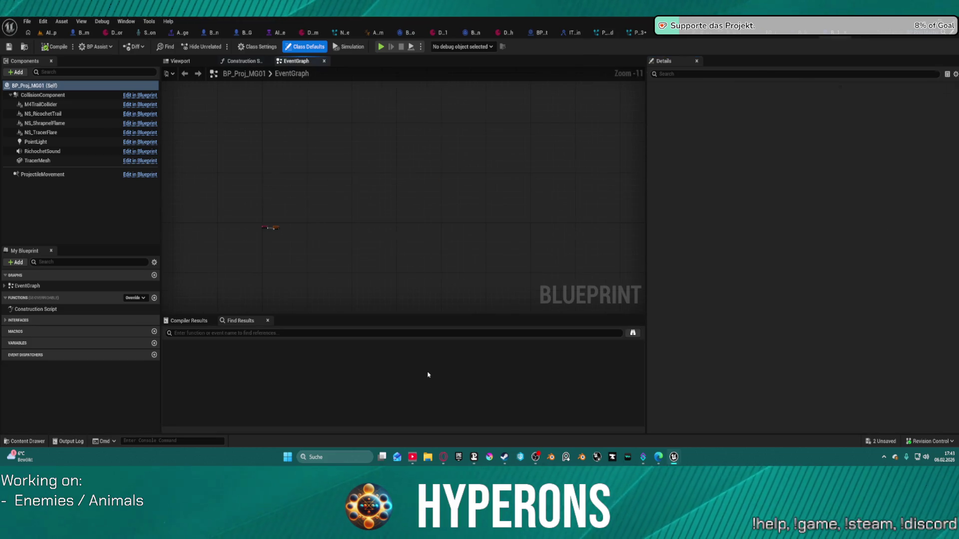
scroll(854, 246, down, 15)
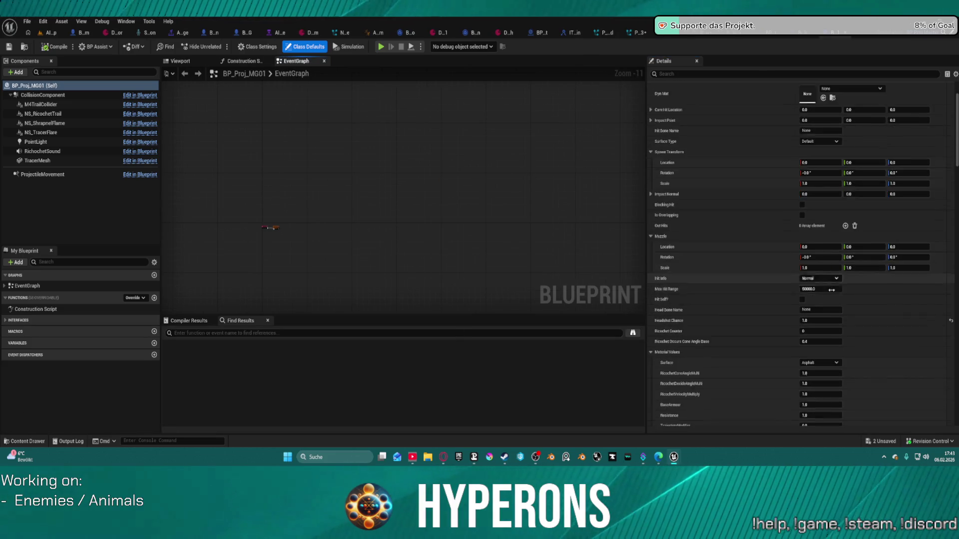
scroll(854, 246, down, 20)
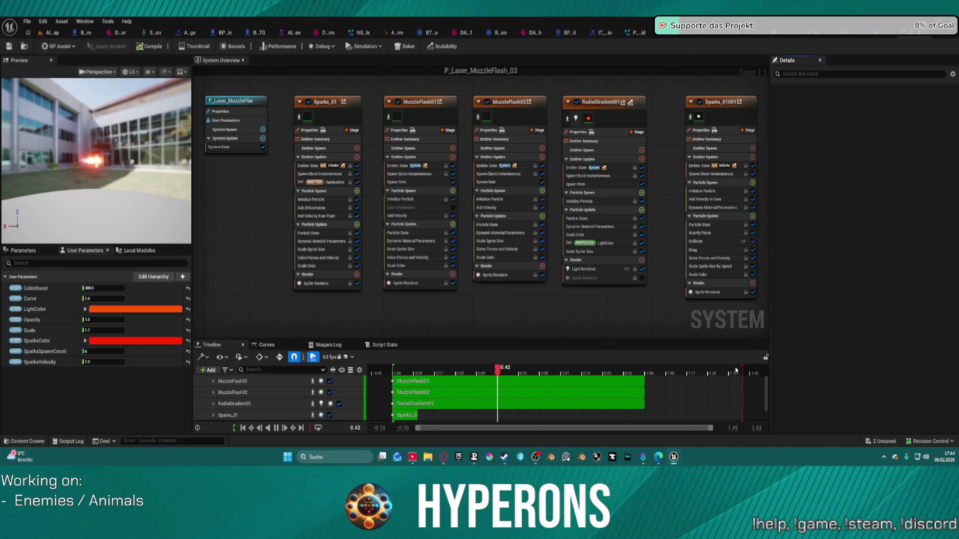
Step: Trim the preview range to about 1.00 and set P_Laser_MuzzleFlash_03 to play once
drag(740, 368, 643, 373)
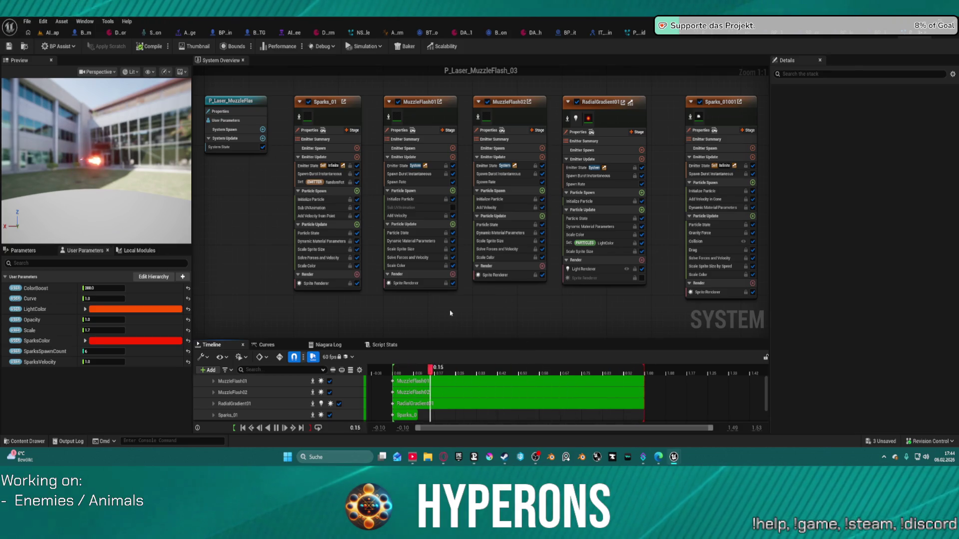
click(235, 101)
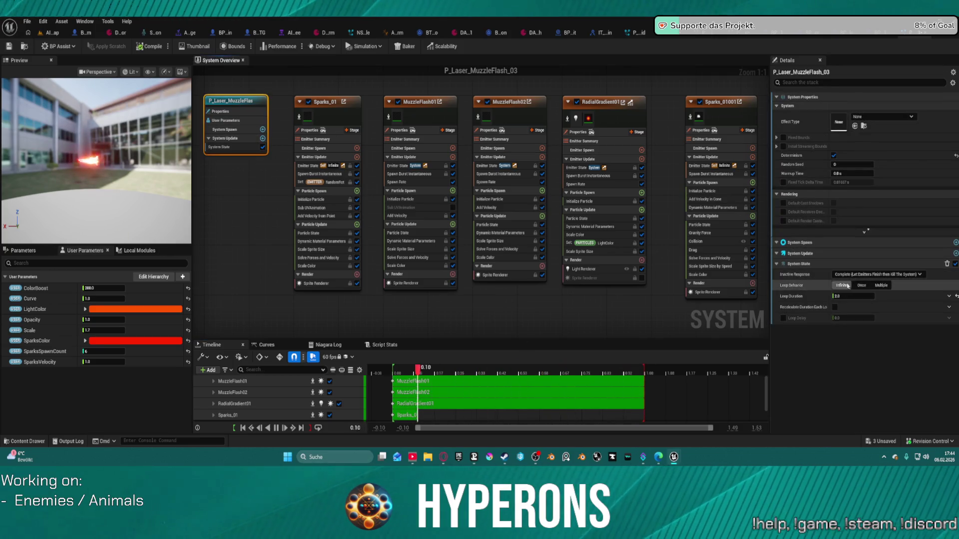
click(863, 287)
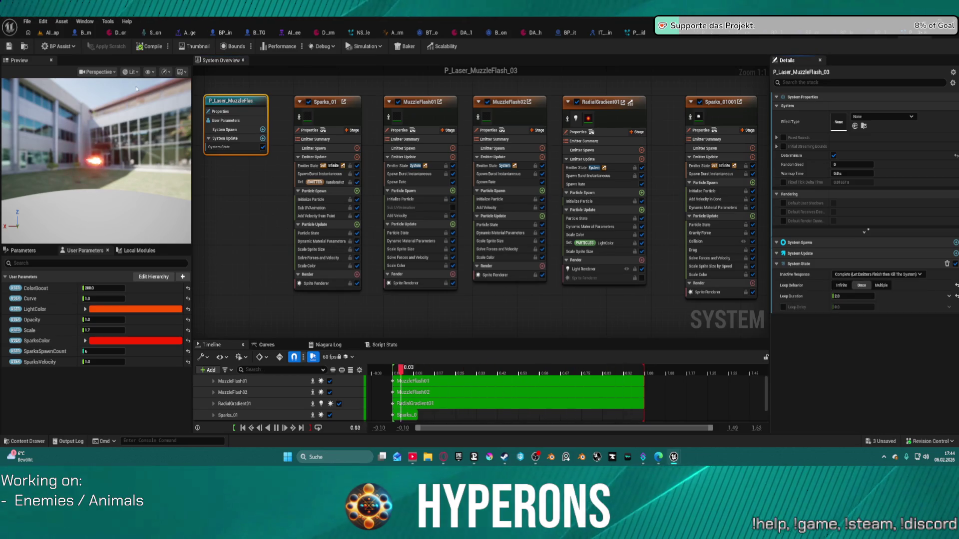
Step: Run a play test in the level, resuming past the breakpoint, then end it
click(49, 34)
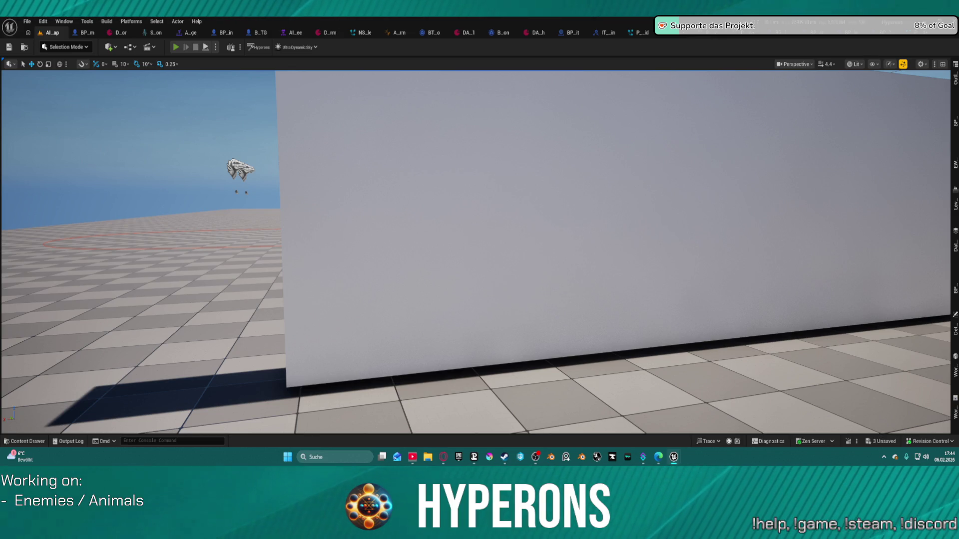
key(alt+p)
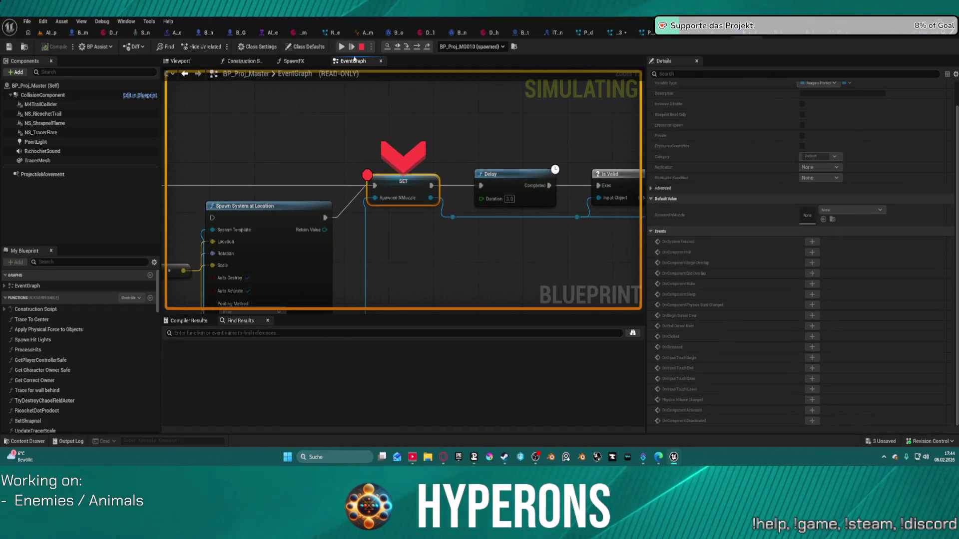
key(F5)
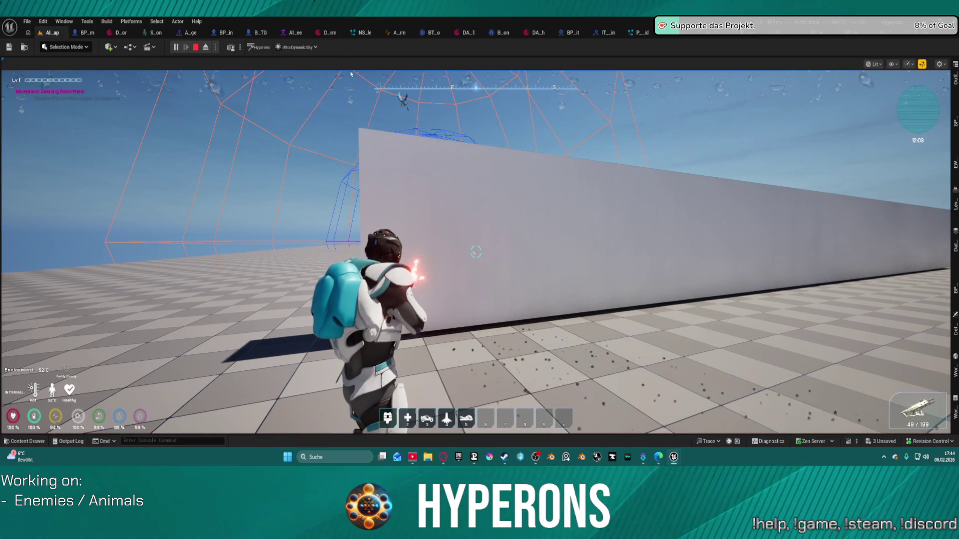
key(Escape)
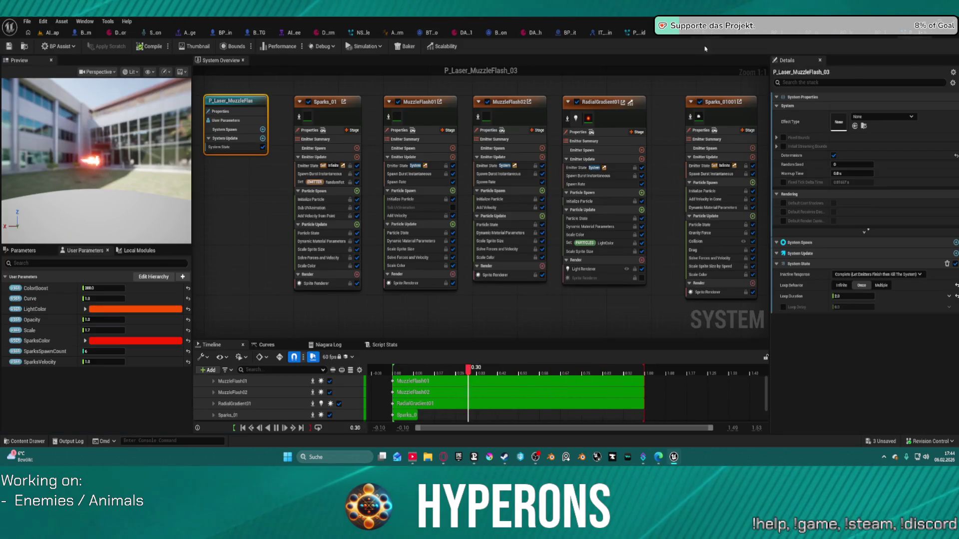
Step: Set P_Laser_MuzzleFlash_03's Loop Duration to 0.4 and return to the test level
drag(142, 174, 106, 155)
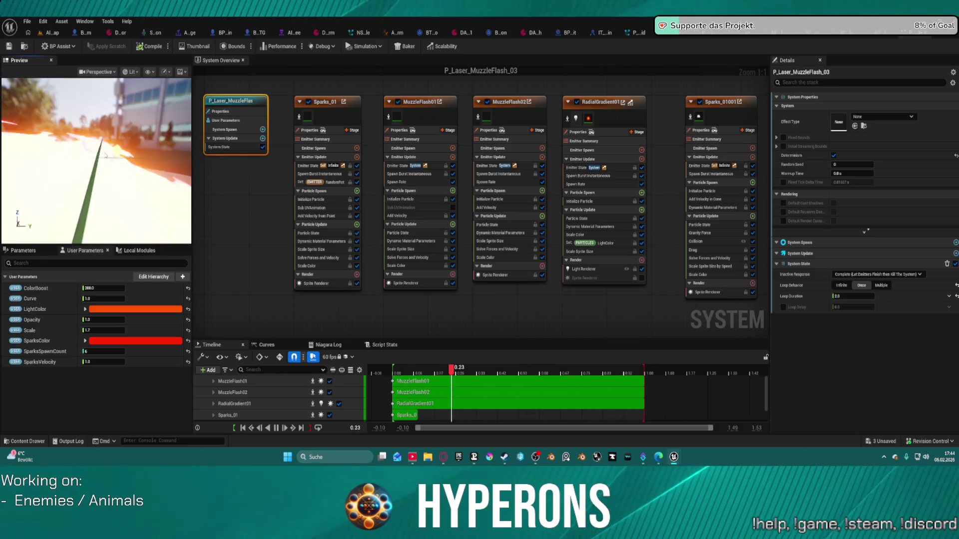
scroll(105, 155, down, 3)
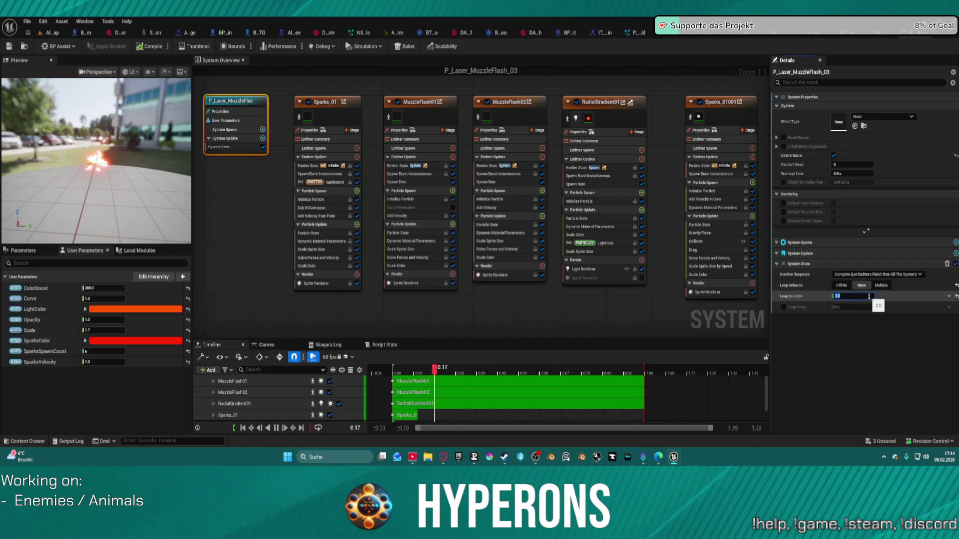
text(1.4)
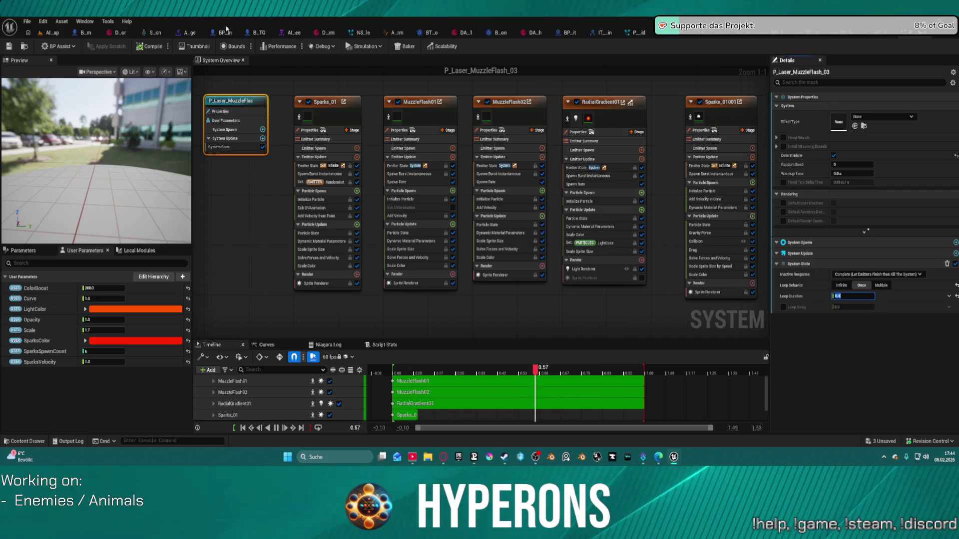
click(48, 33)
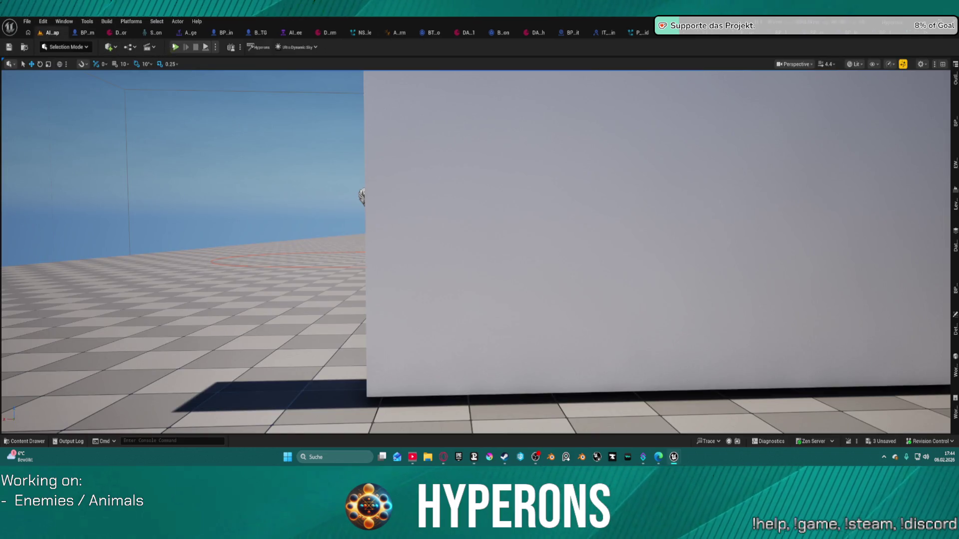
Step: Start a play test, fire, and remove the breakpoint from the SET Spawned NMuzzle node
key(alt+p)
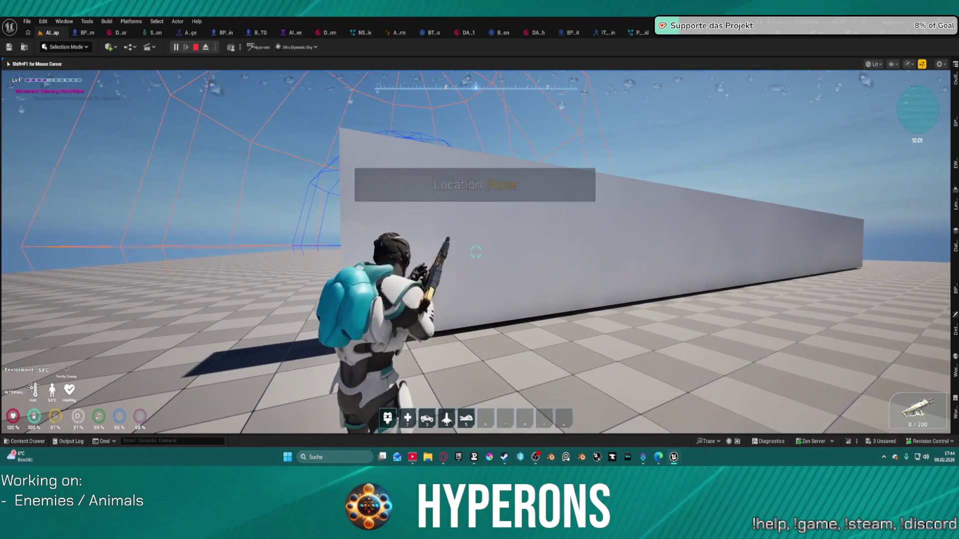
click(475, 252)
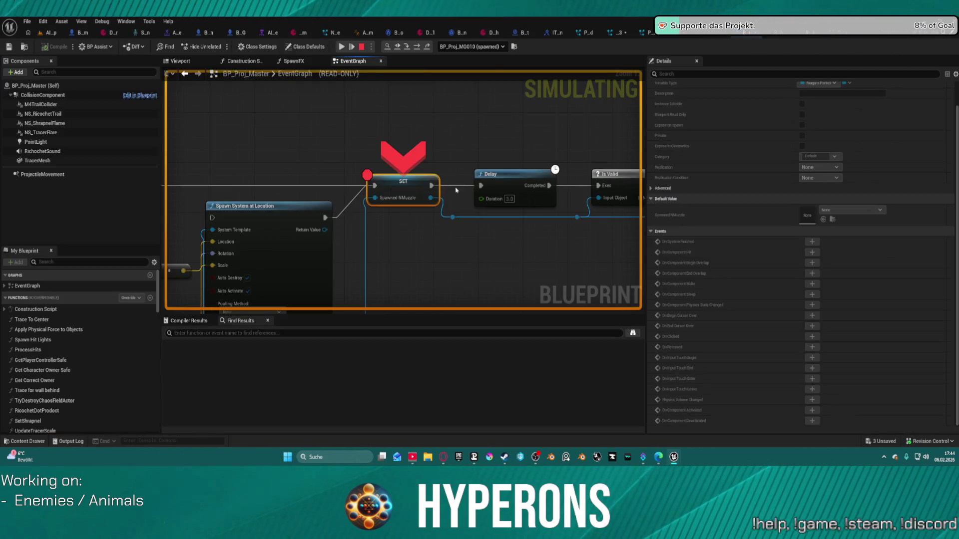
right_click(396, 189)
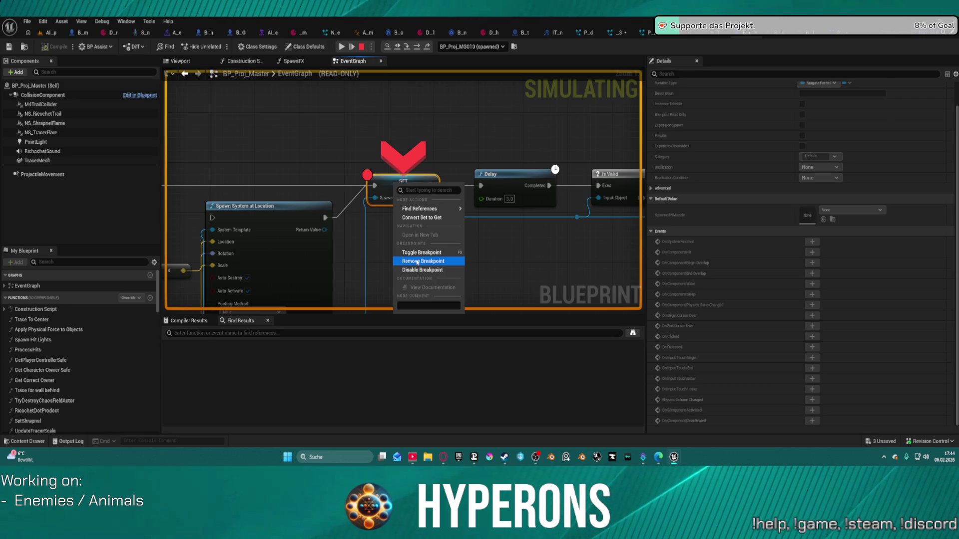
click(417, 262)
key(F5)
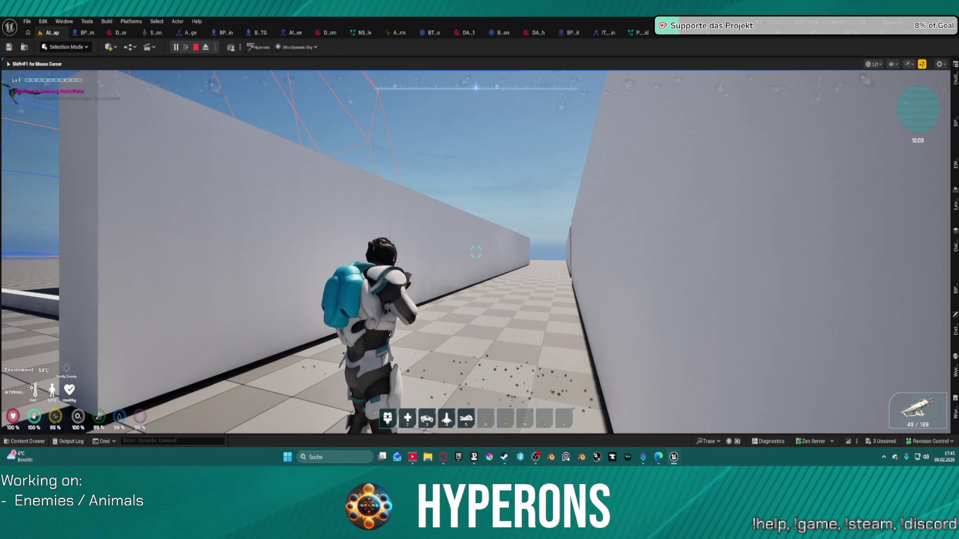
Step: Fire the rifle at the wall to check the flash, stop the test, and reopen P_Laser_MuzzleFlash_03
right_click(476, 252)
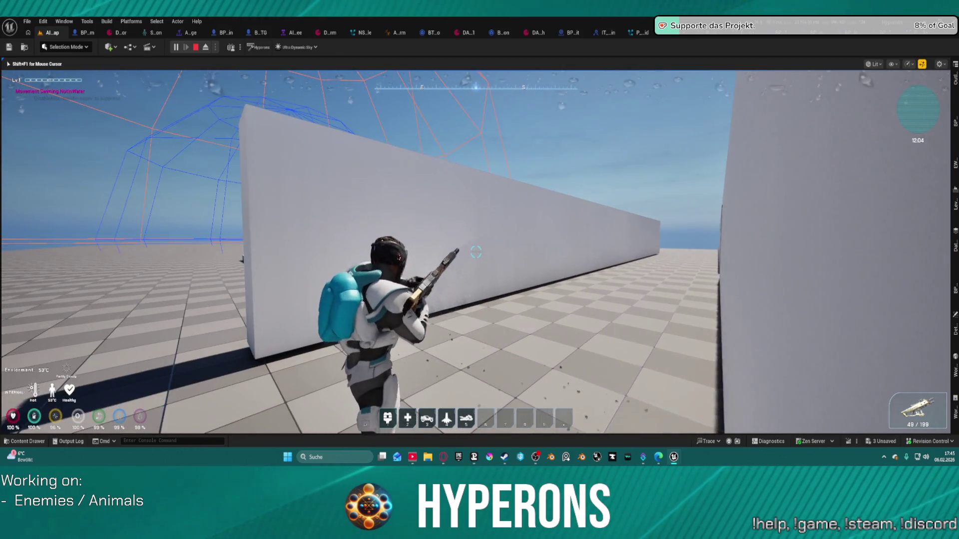
key(w)
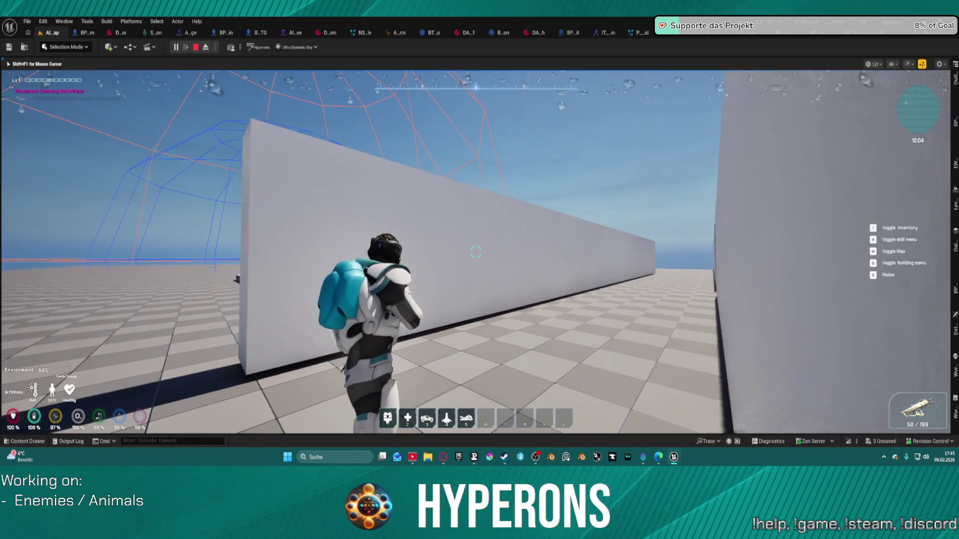
click(475, 252)
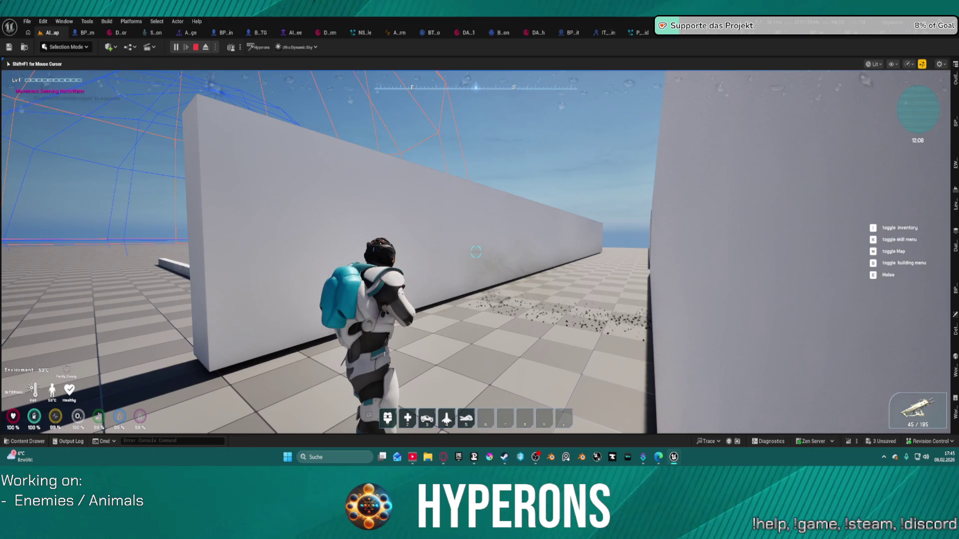
click(476, 252)
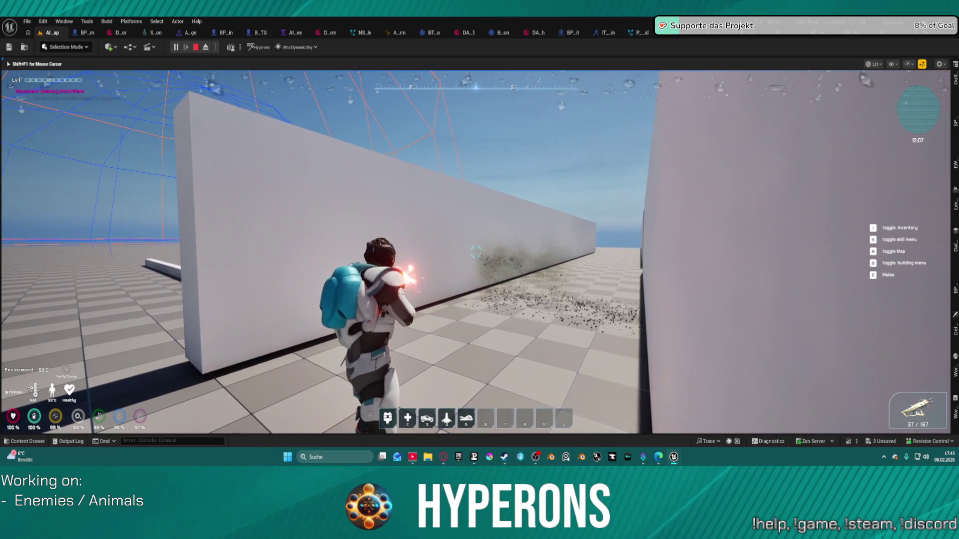
key(Escape)
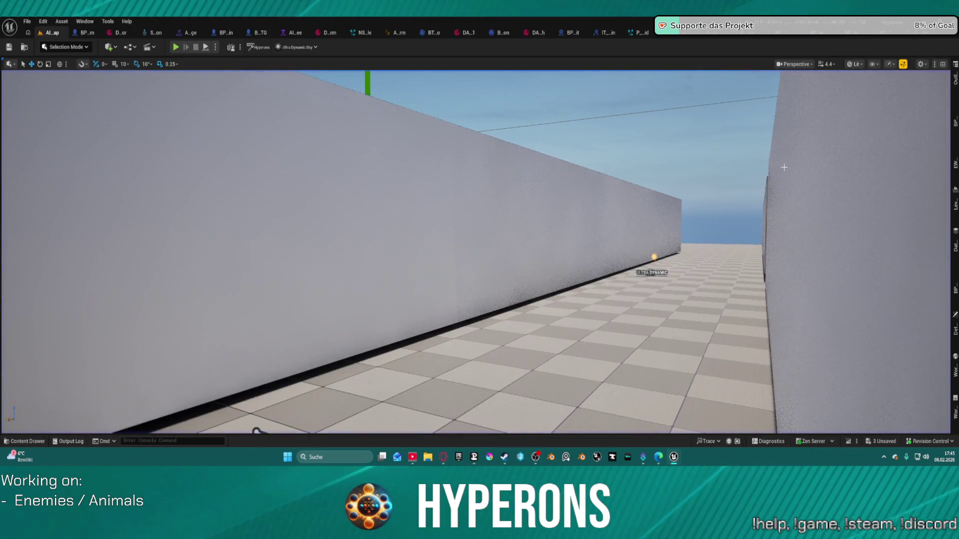
click(886, 32)
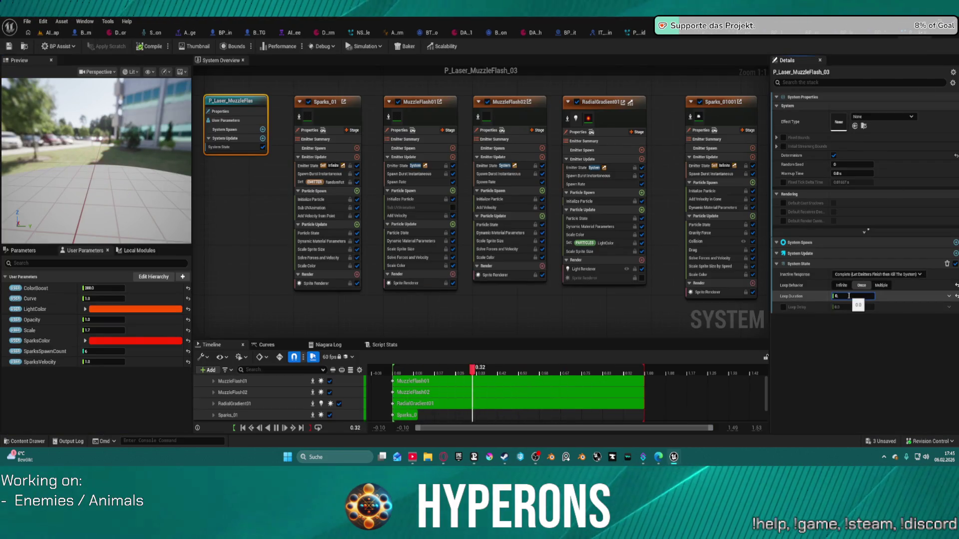
Step: Start a new play test and fire three rifle shots at the wall to watch the muzzle flash
click(48, 33)
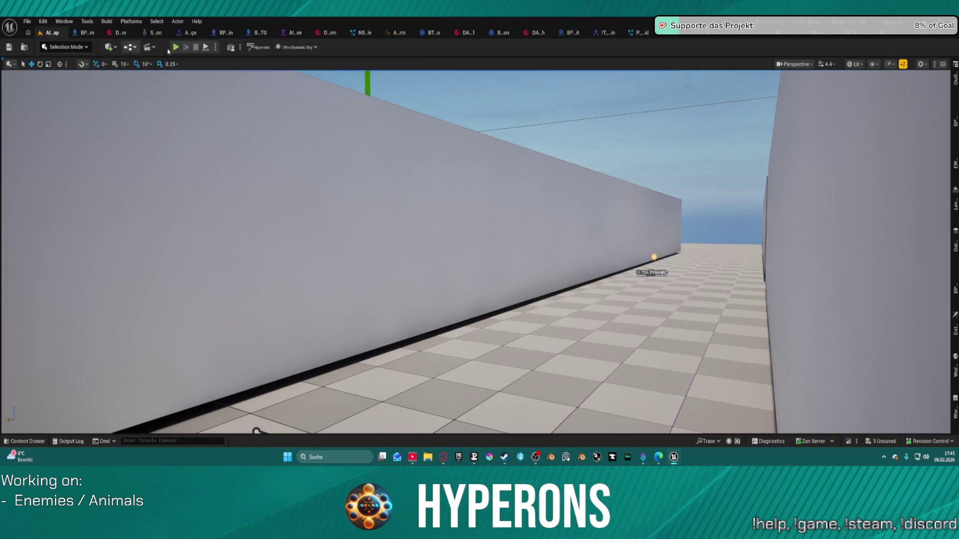
key(alt+p)
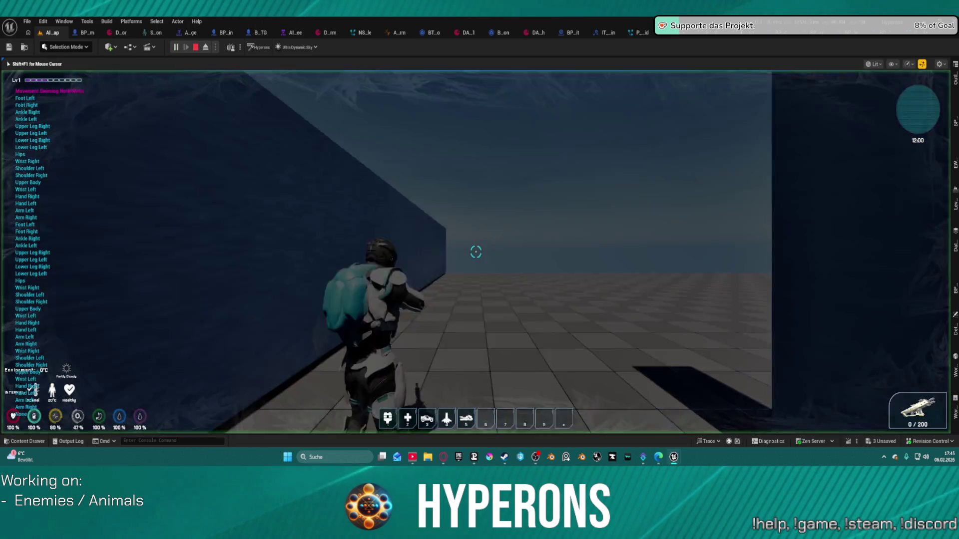
key(w)
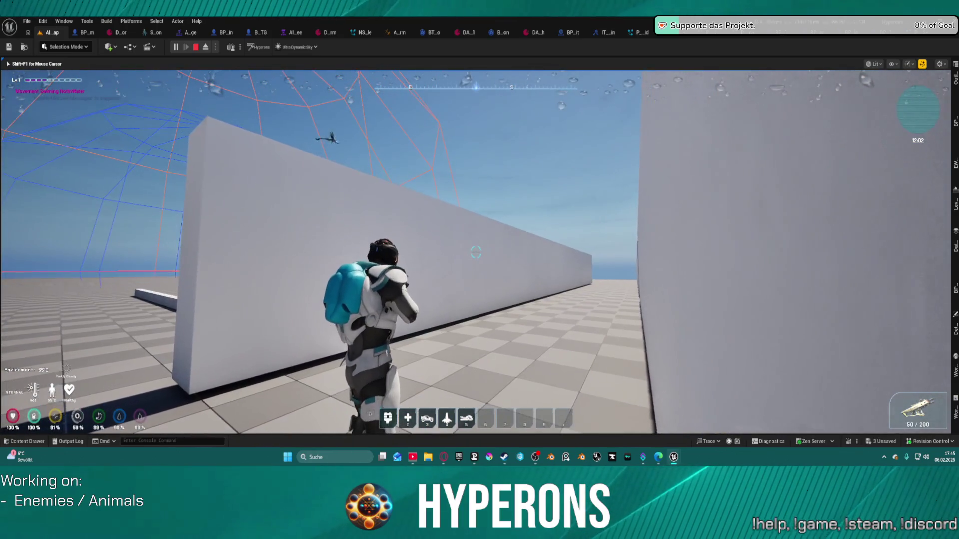
click(475, 252)
click(476, 253)
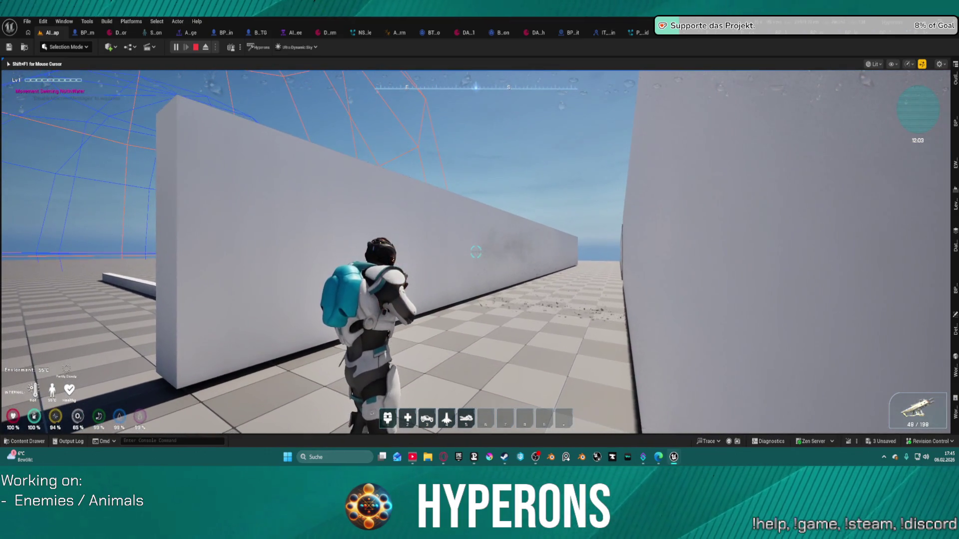
click(475, 252)
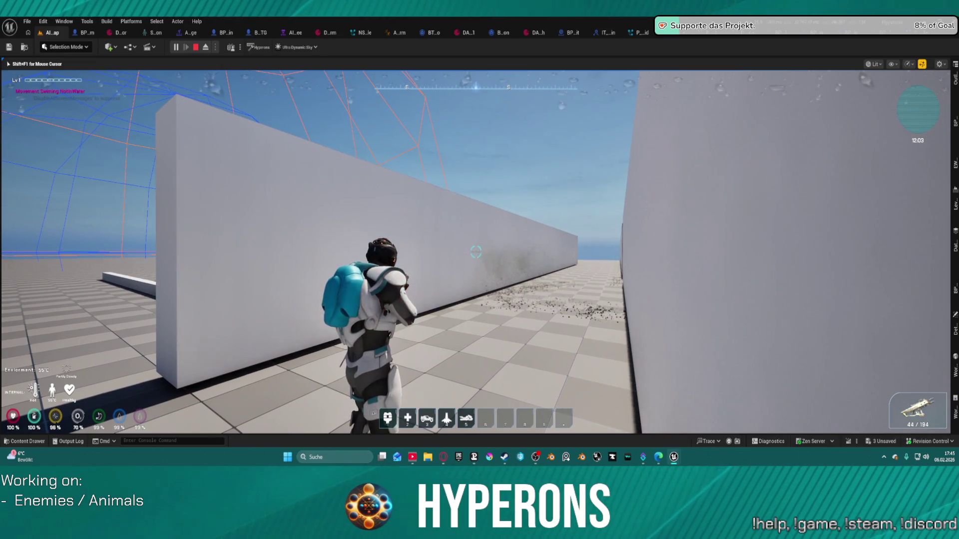
Step: Jump across the blocks, shoot the white platform, respawn, and fire at the flying creature overhead
key(w)
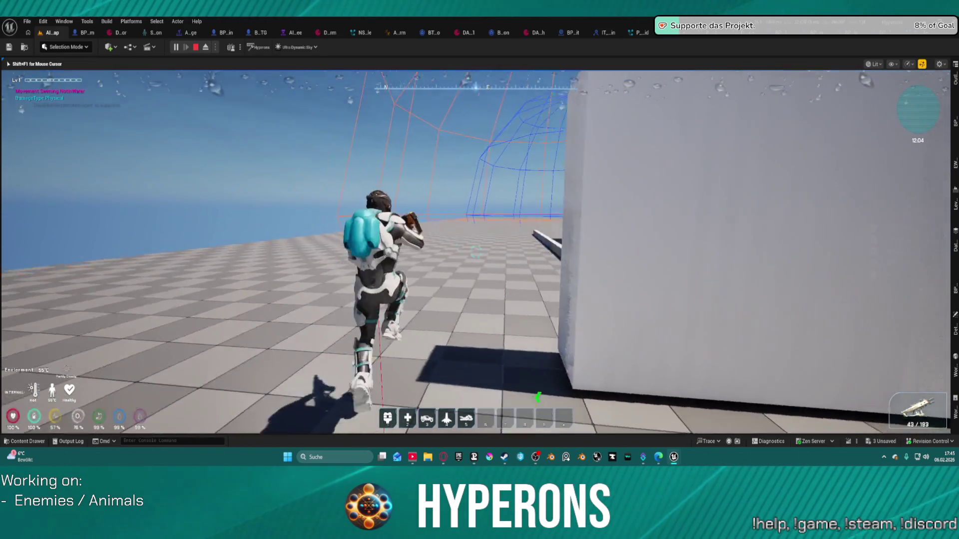
key(space)
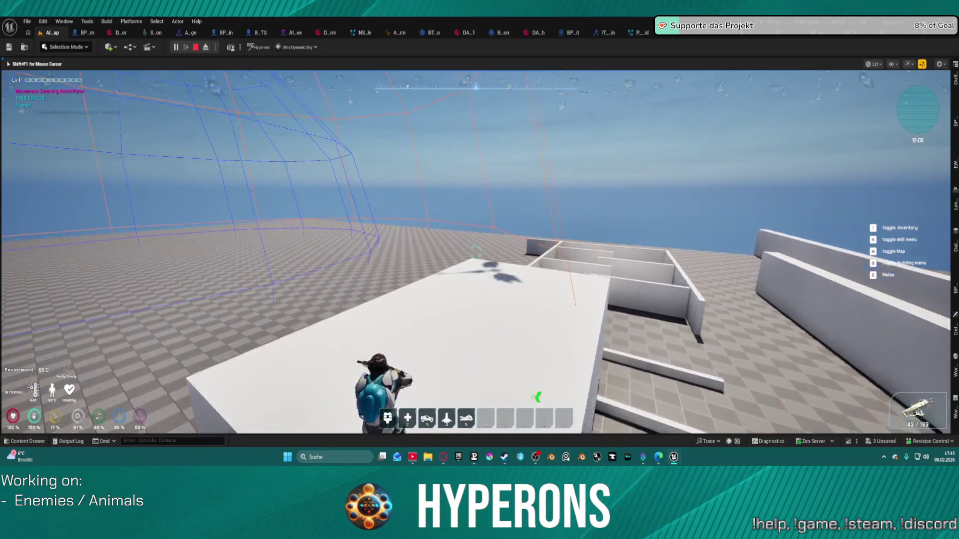
key(space)
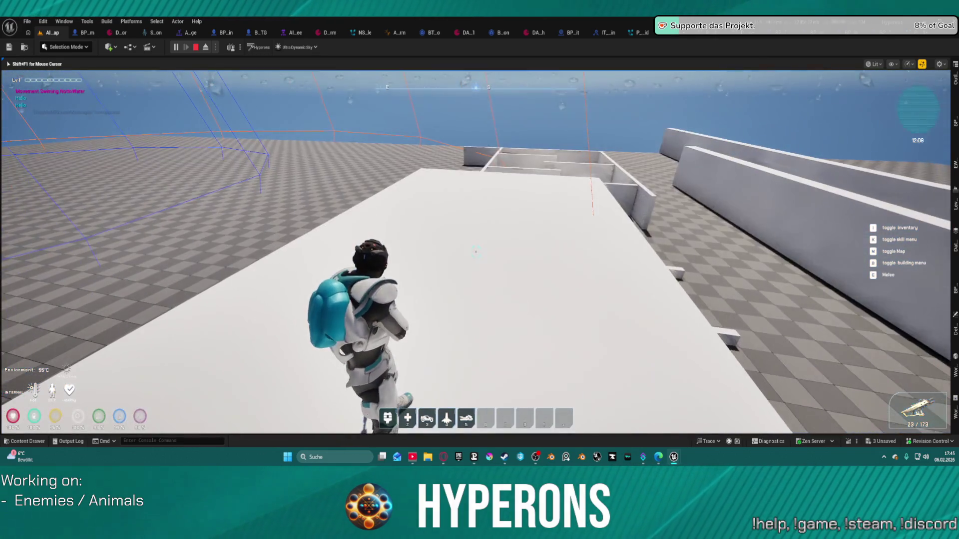
click(476, 251)
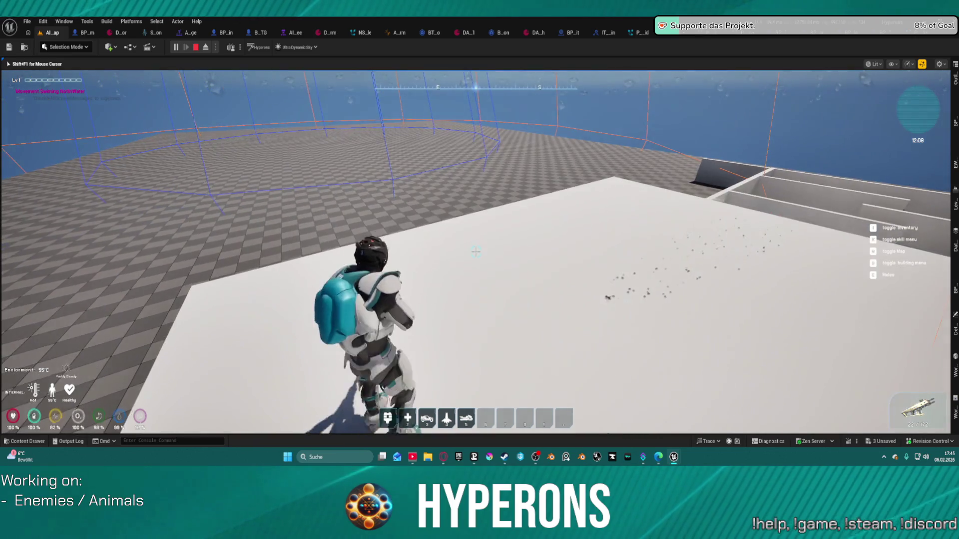
key(space)
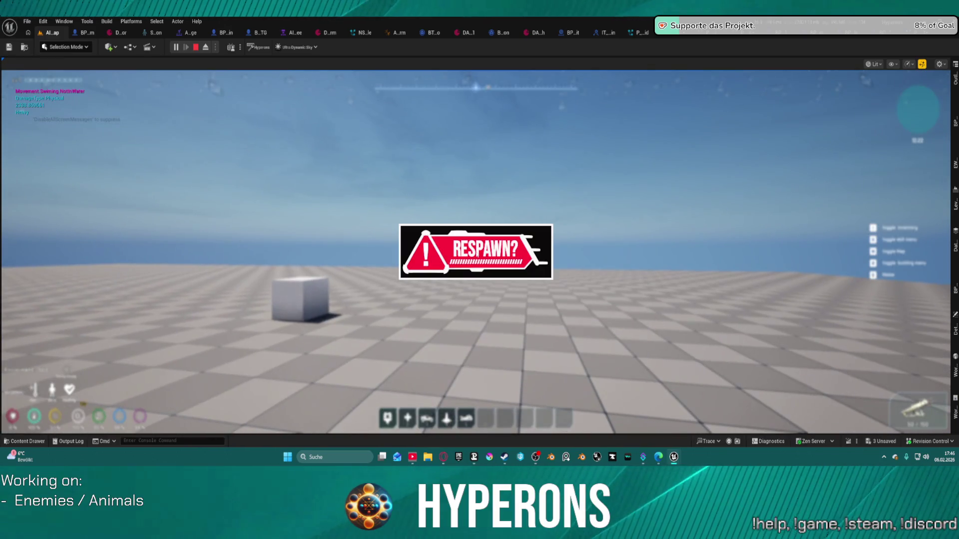
click(427, 248)
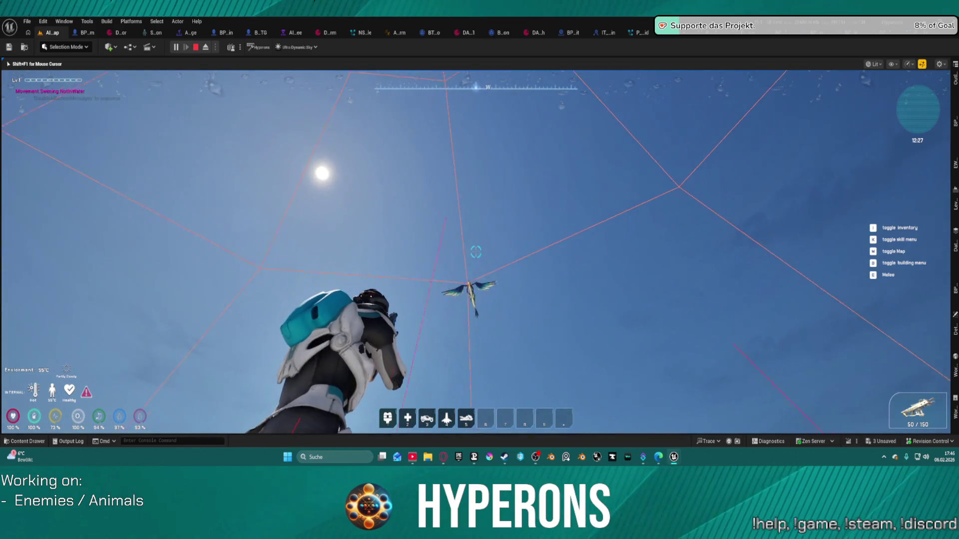
click(475, 250)
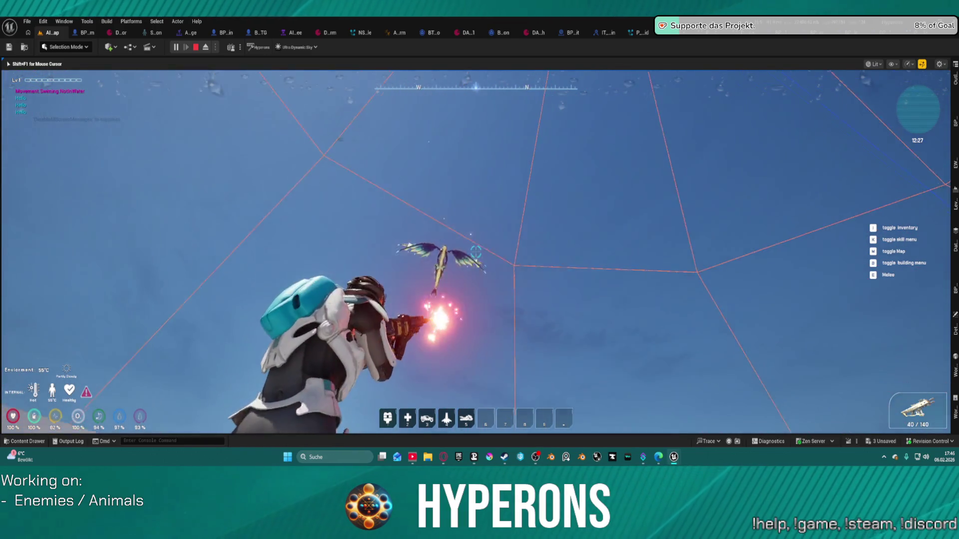